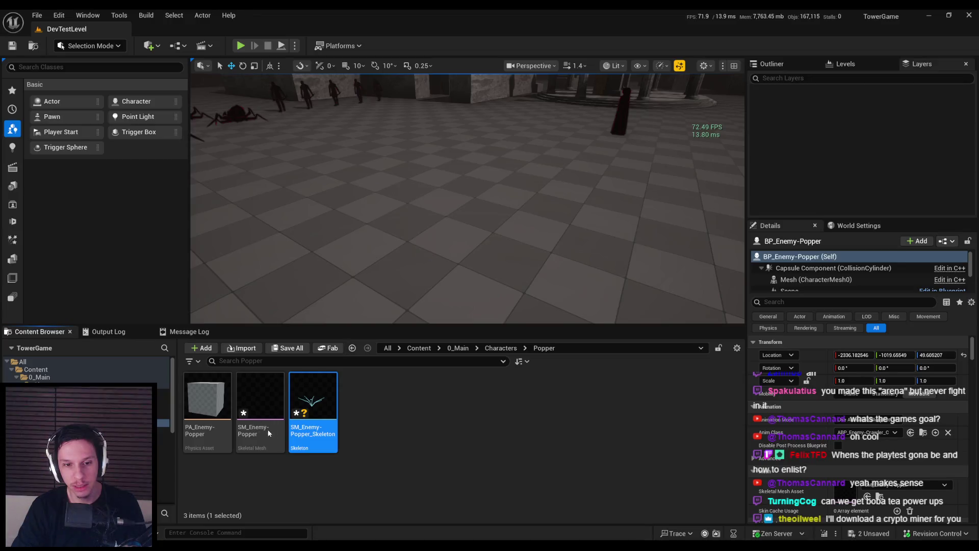
Step: Delete SM_Enemy-Popper_Skeleton and try assigning SK_Crawler to SM_Enemy-Popper in Choose Skeleton
key(Delete)
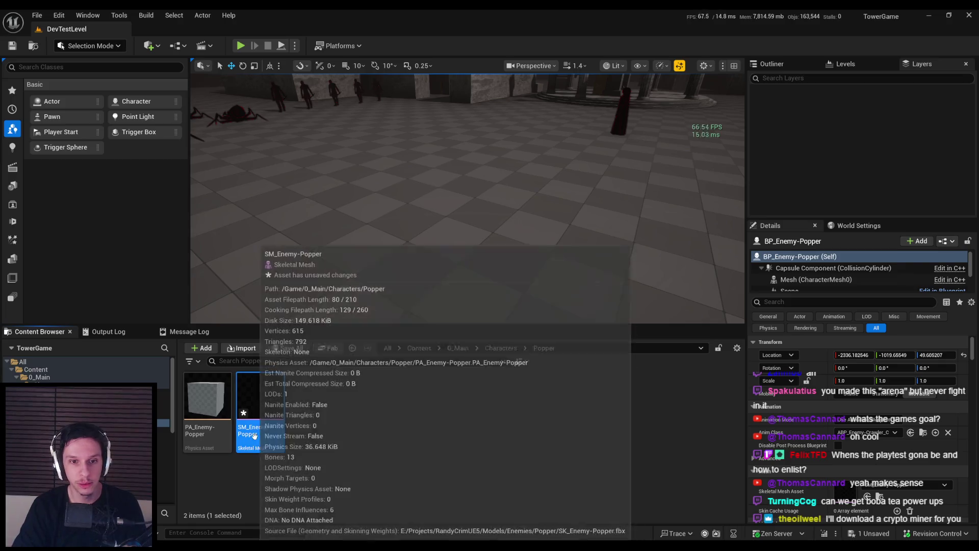
double_click(267, 401)
click(589, 298)
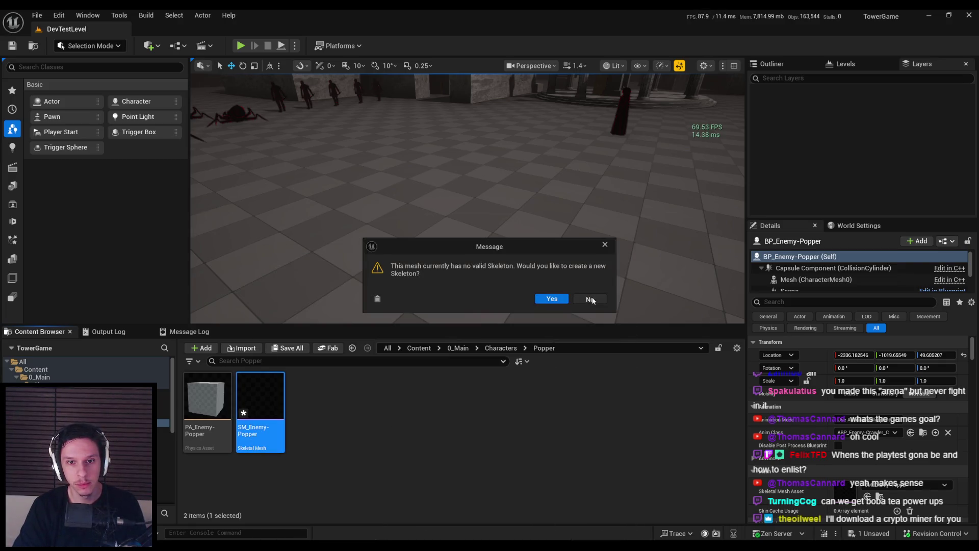
click(593, 298)
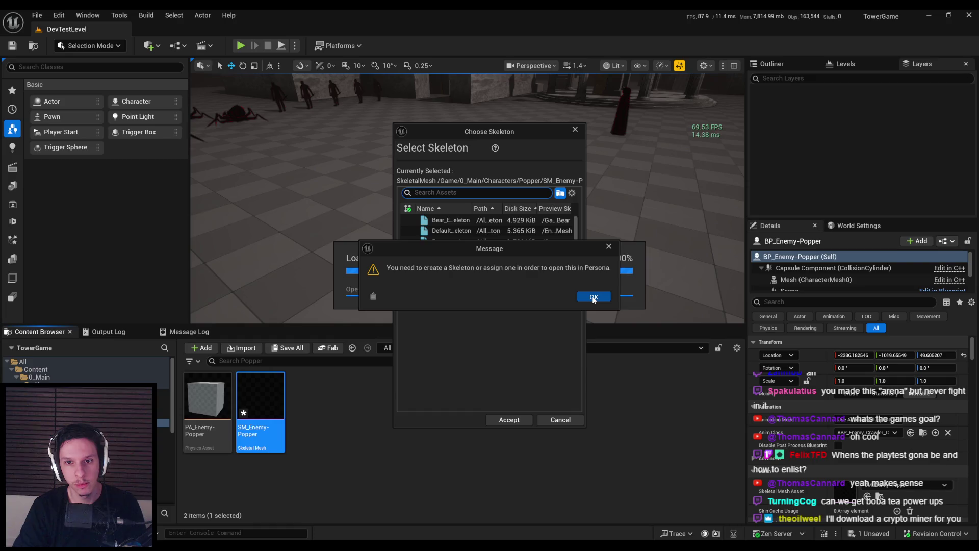
scroll(578, 235, down, 5)
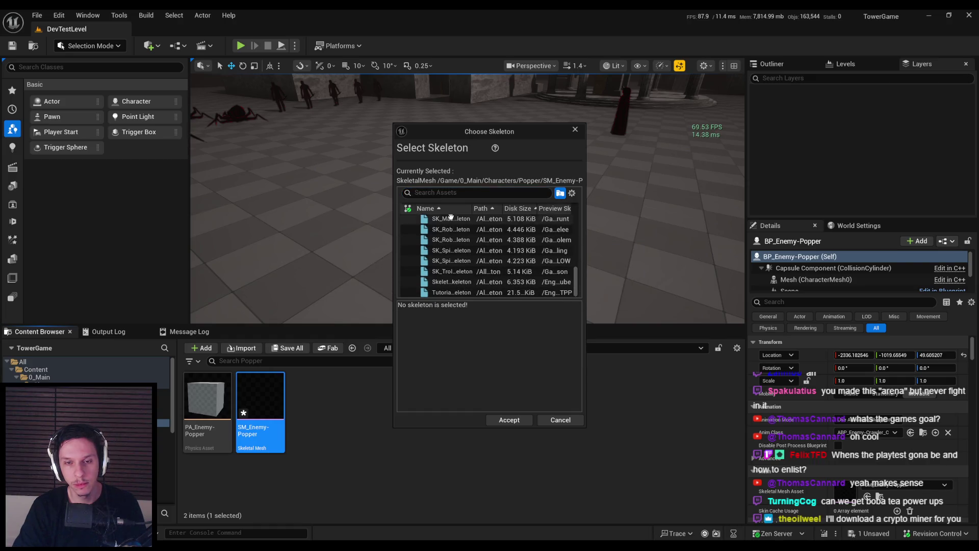
click(444, 194)
text(craw)
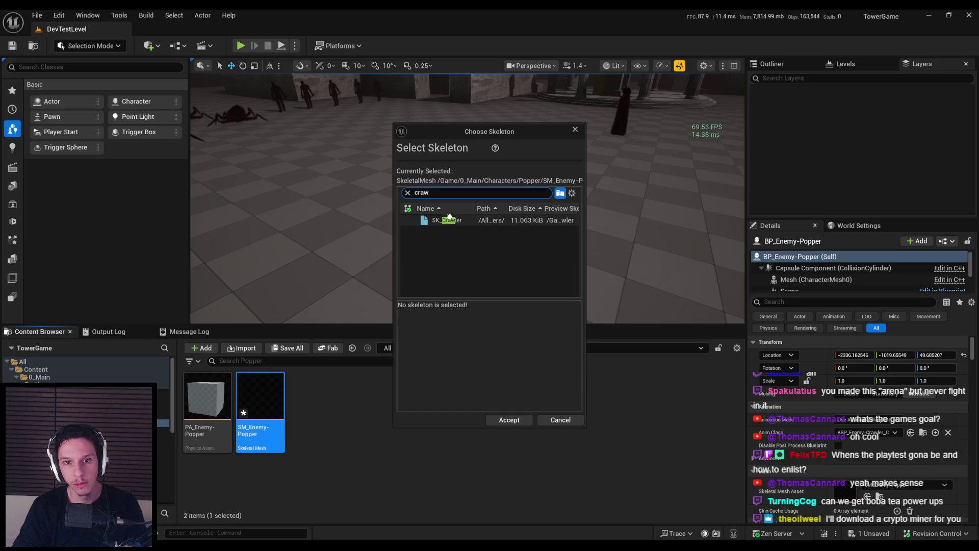
click(449, 220)
click(509, 420)
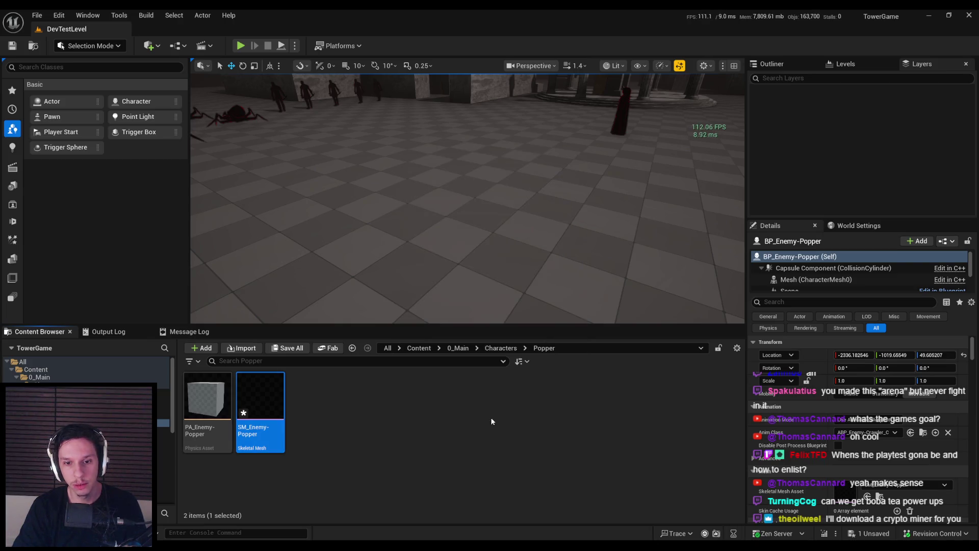
Step: Retry assigning SK_Crawler to SM_Enemy-Popper and dismiss the failed bone-merge dialogs
double_click(268, 401)
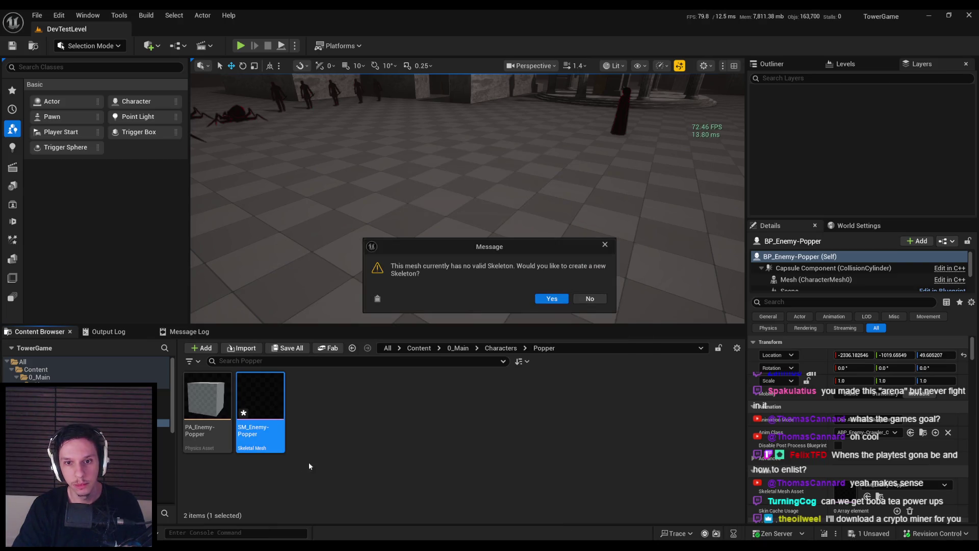
click(590, 299)
scroll(459, 255, down, 3)
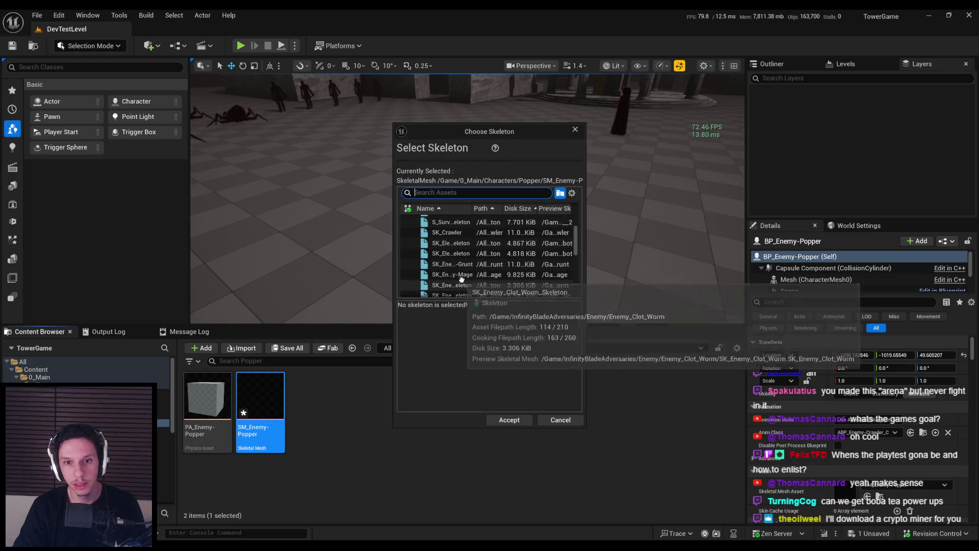
click(452, 225)
click(508, 420)
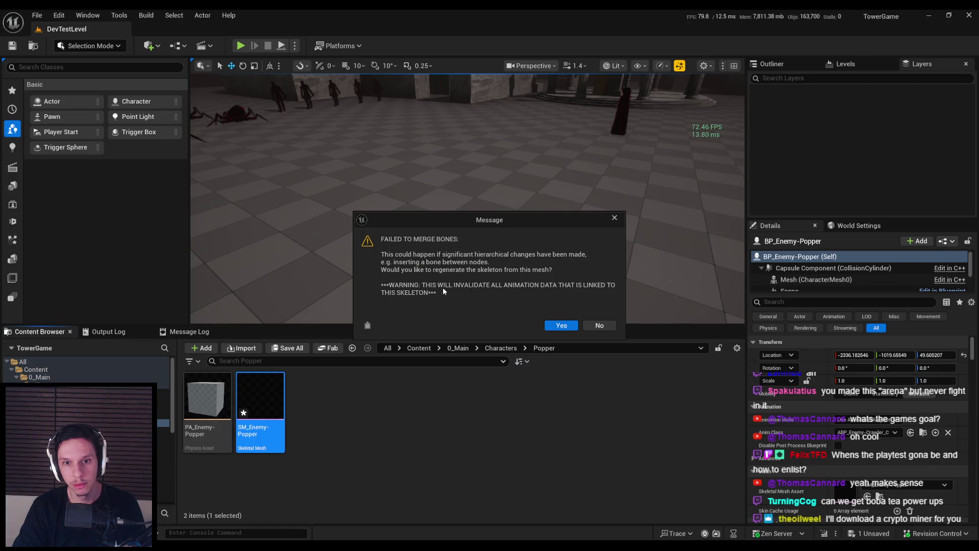
click(600, 326)
click(530, 298)
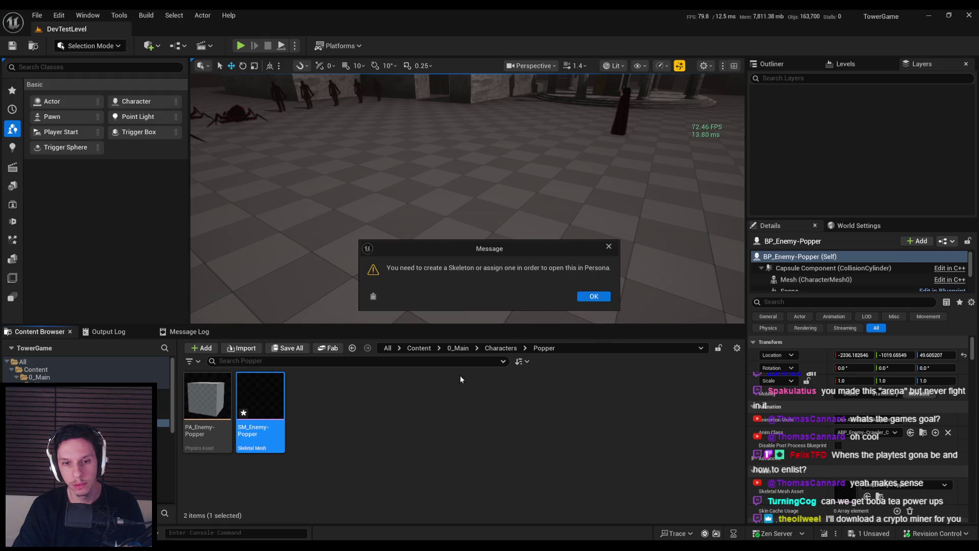
click(586, 296)
click(479, 383)
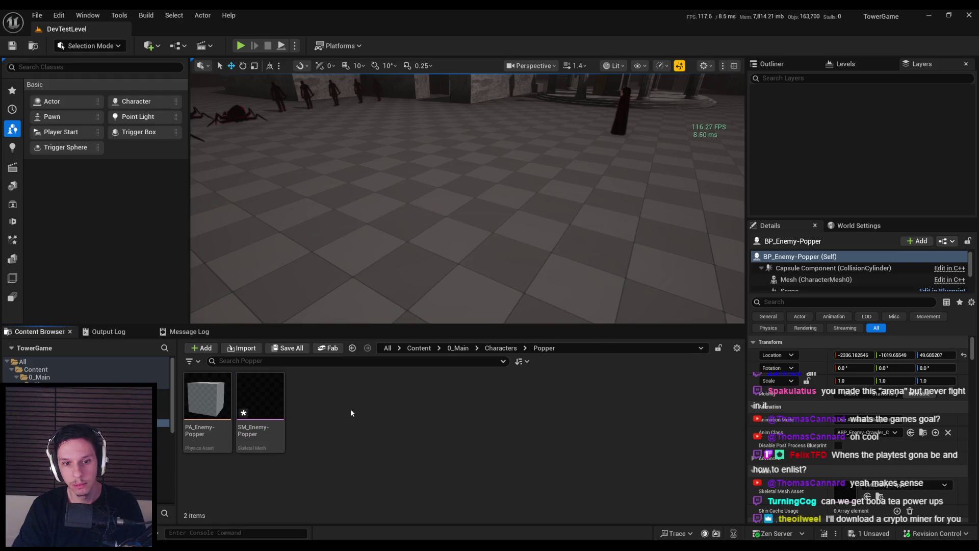
Step: Close the Check Out Assets prompt and browse from Characters > Popper to the 0_Main Core folder
click(503, 389)
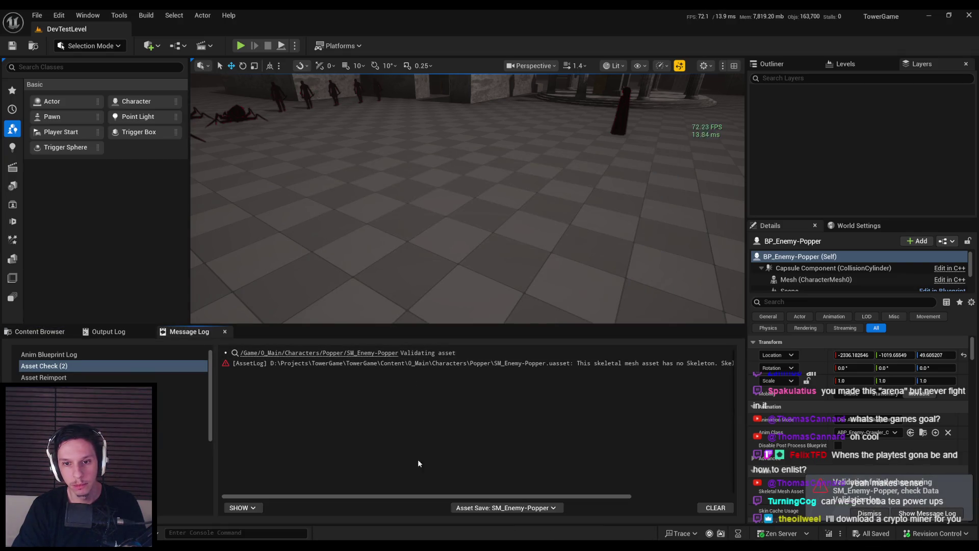
click(56, 332)
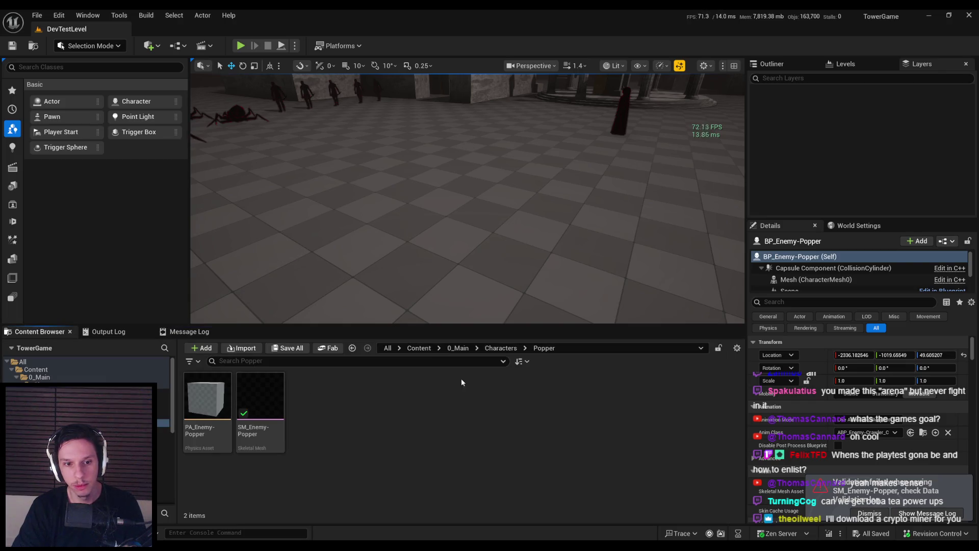
click(501, 348)
click(415, 406)
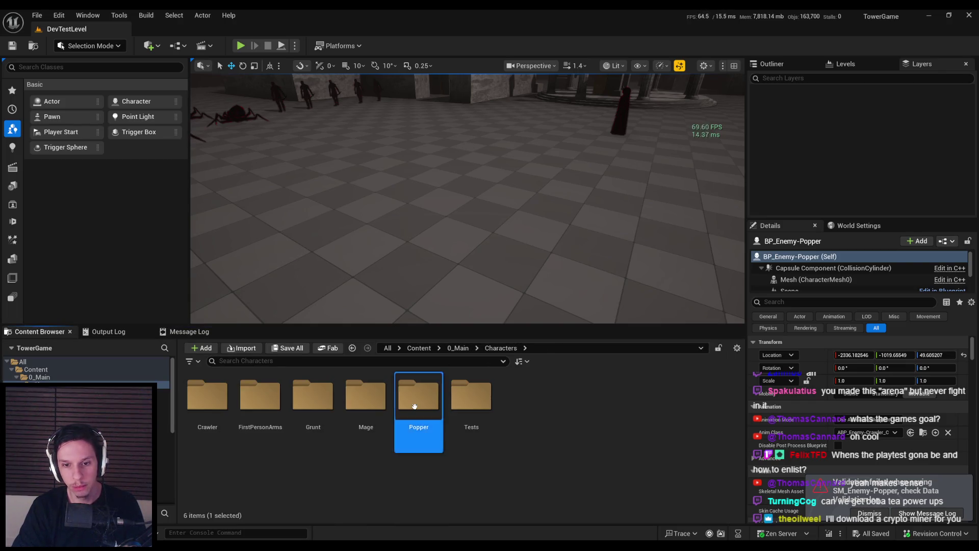
double_click(415, 406)
click(501, 348)
click(458, 348)
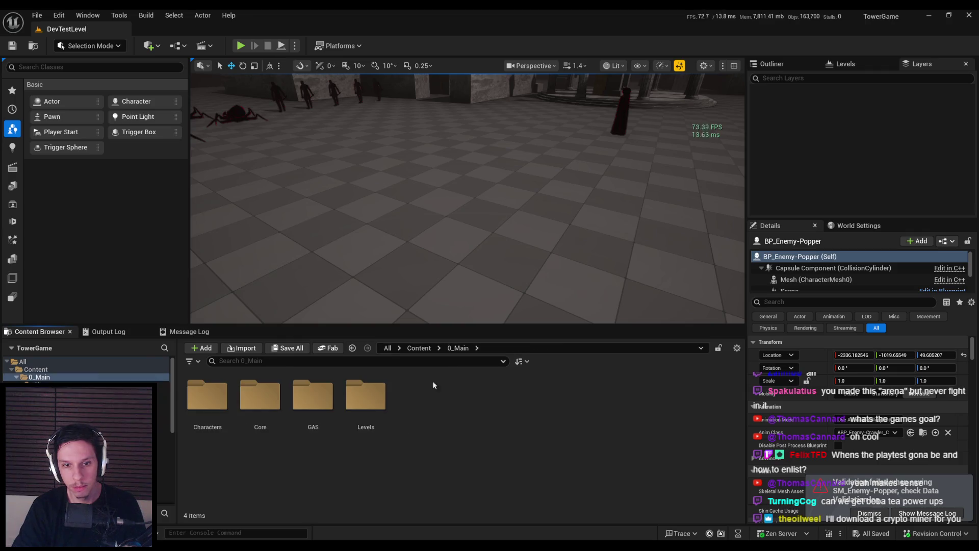
double_click(261, 398)
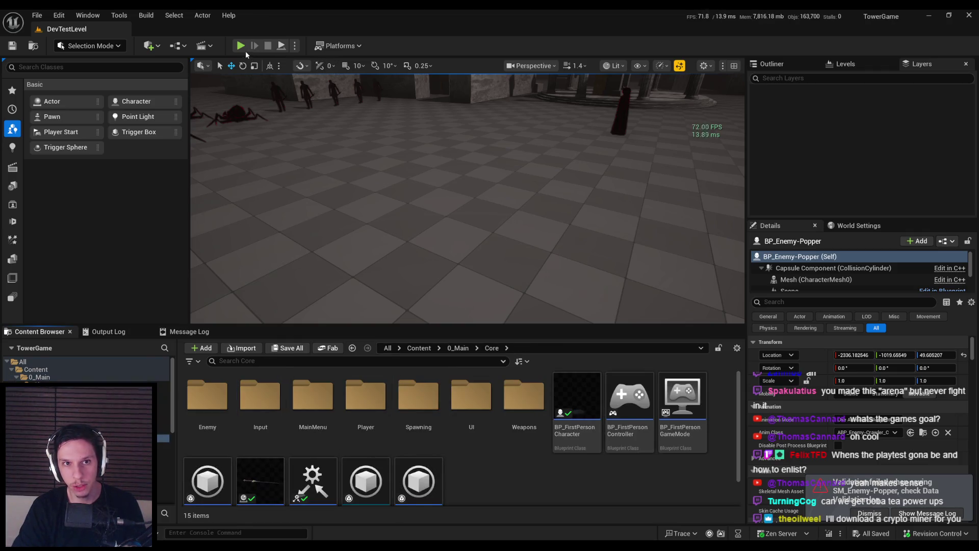
Step: Frame the spider enemies in the viewport and start Play in Editor
key(f)
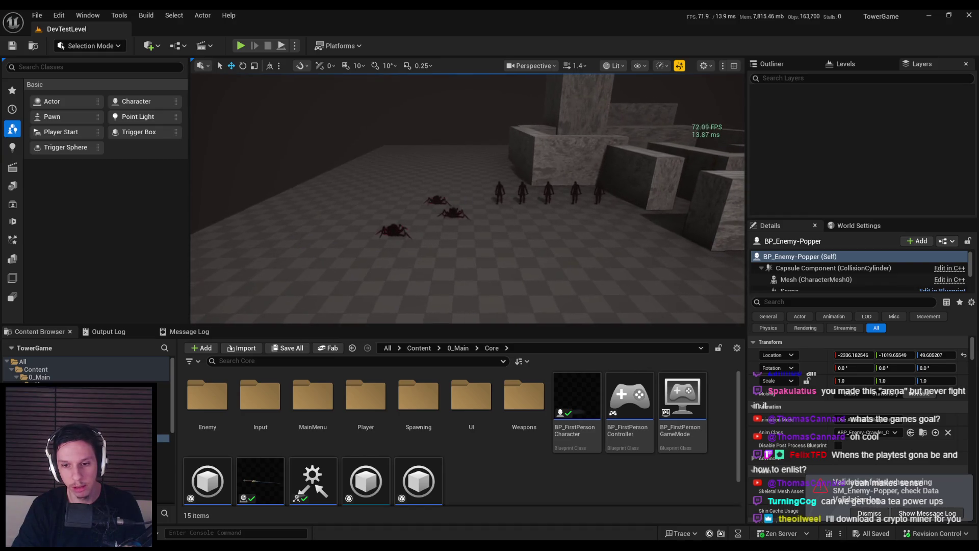
scroll(488, 280, down, 2)
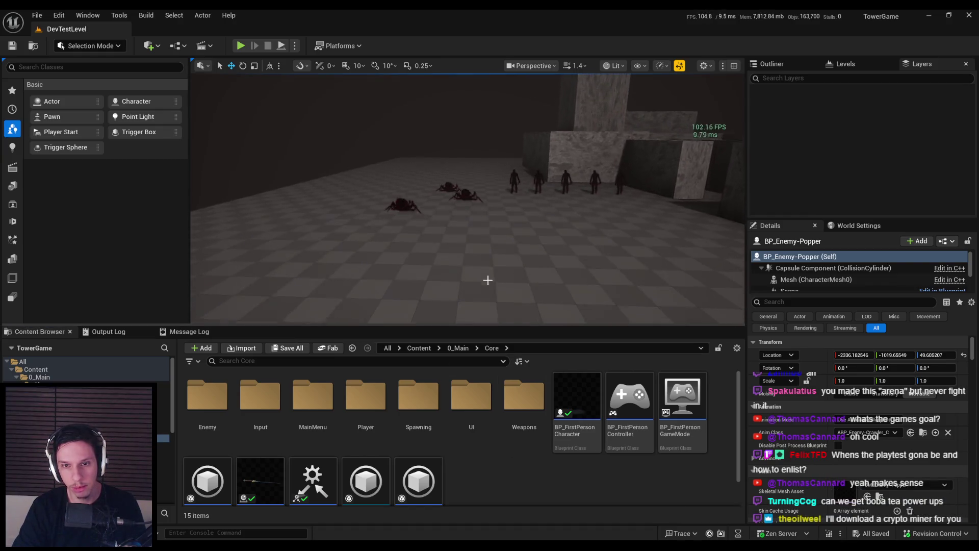
key(alt+p)
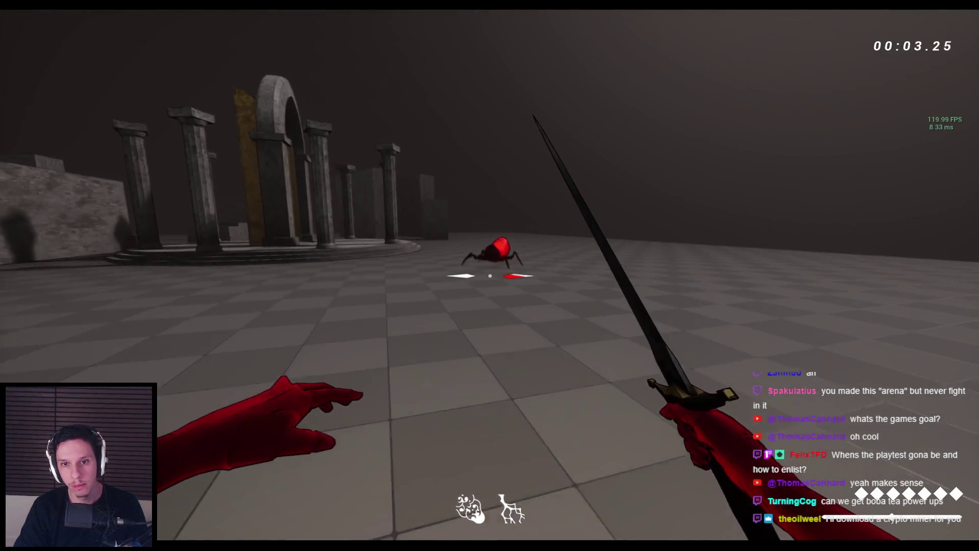
Step: Walk toward the spider and swing the sword at the arena demons until the player dies, then exit
key(w)
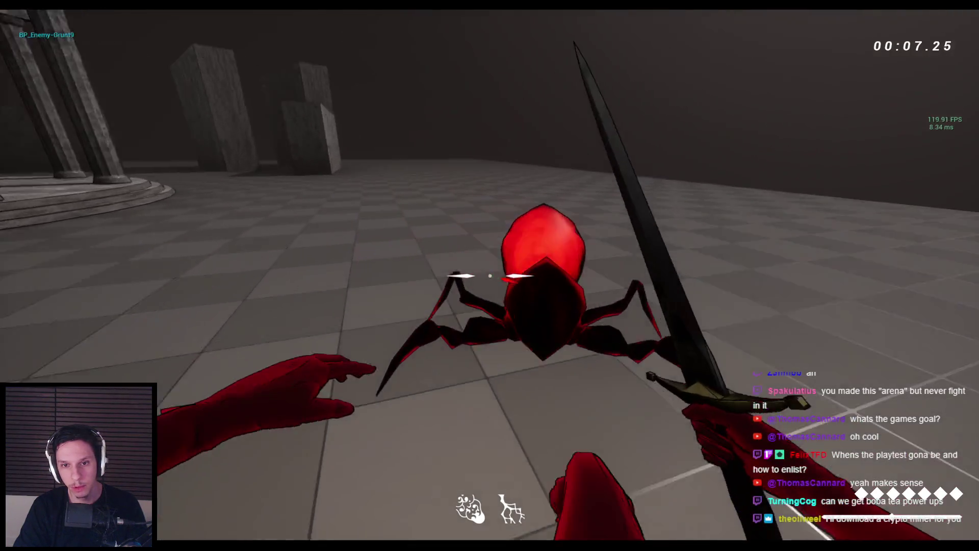
click(489, 275)
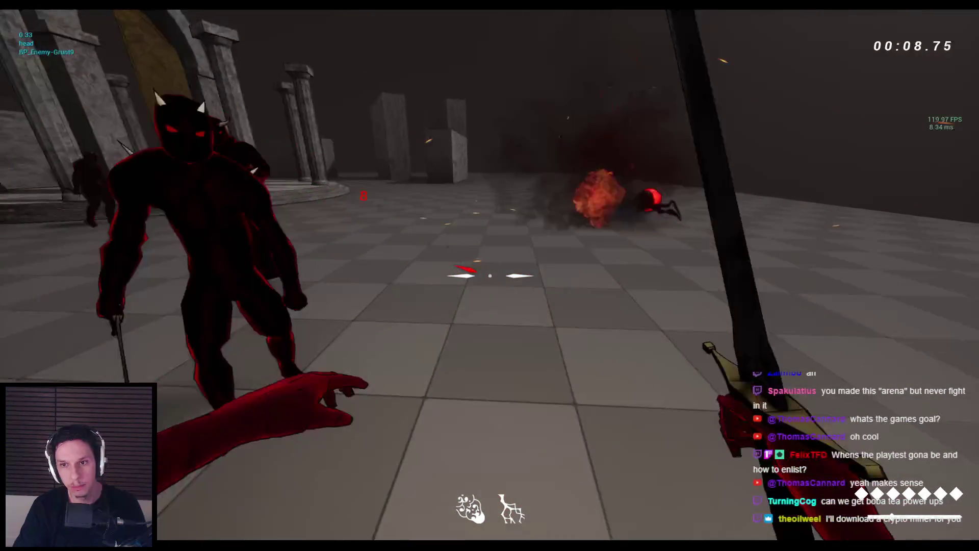
click(490, 275)
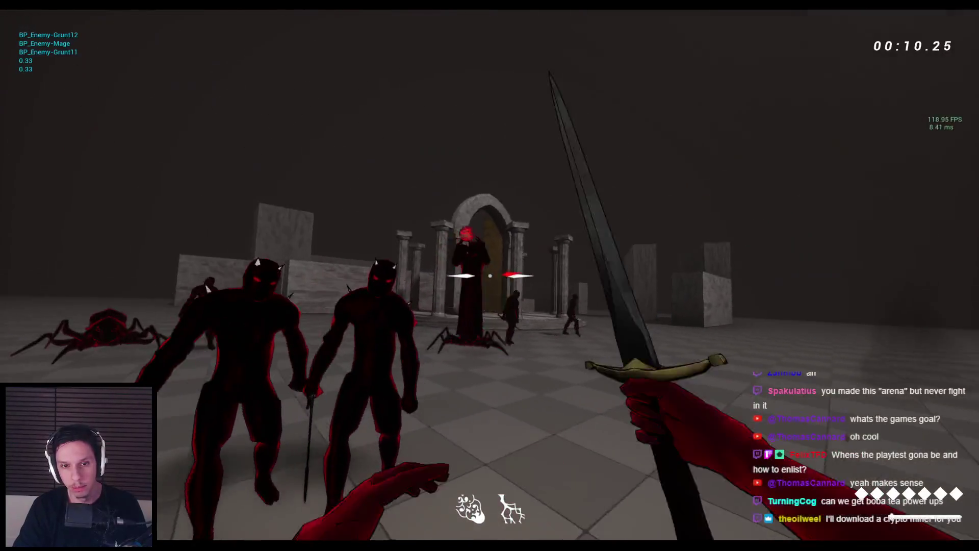
click(490, 276)
click(490, 276)
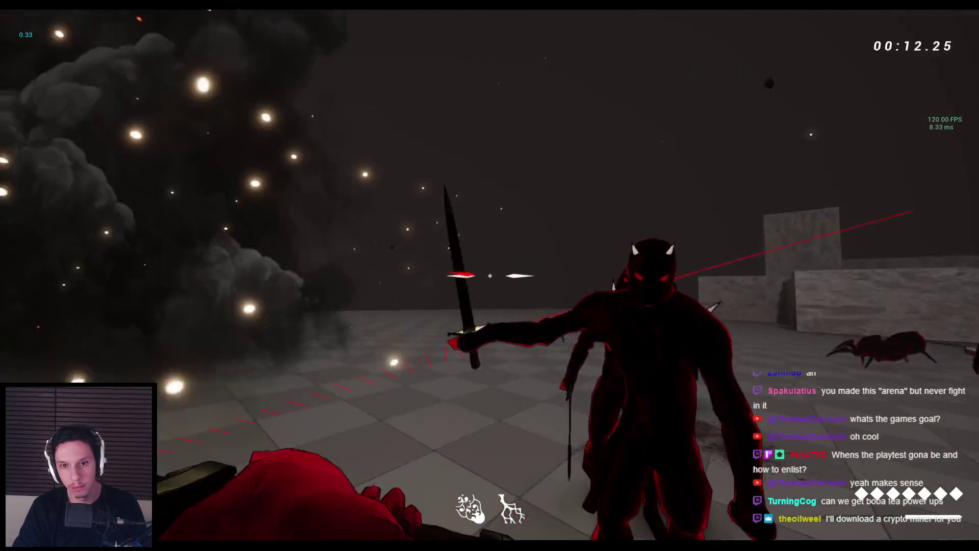
click(490, 275)
click(490, 276)
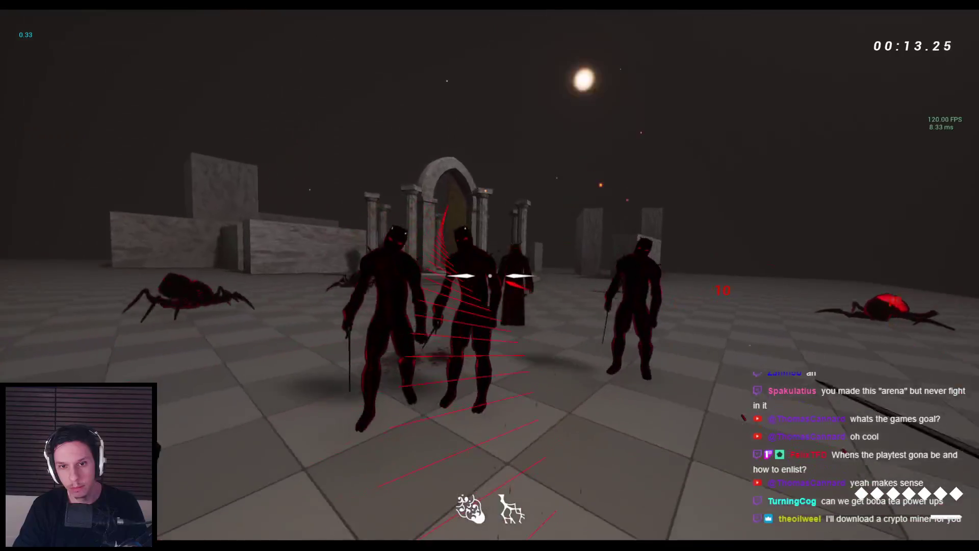
click(490, 275)
click(489, 275)
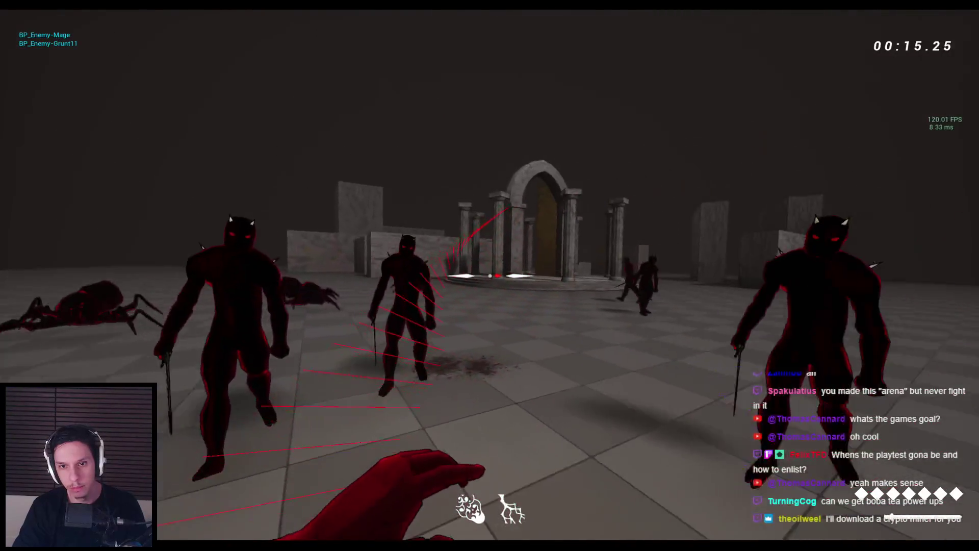
click(489, 276)
click(489, 276)
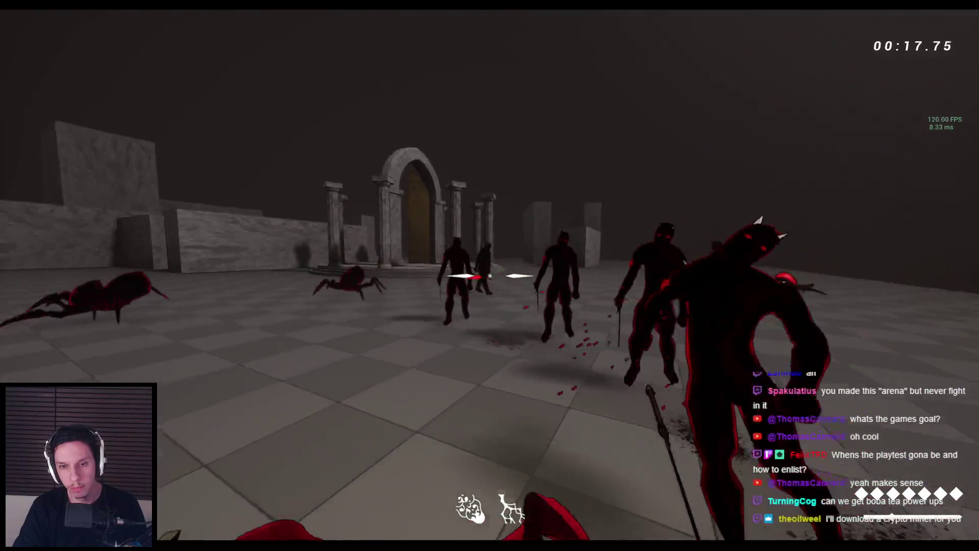
click(490, 275)
click(489, 275)
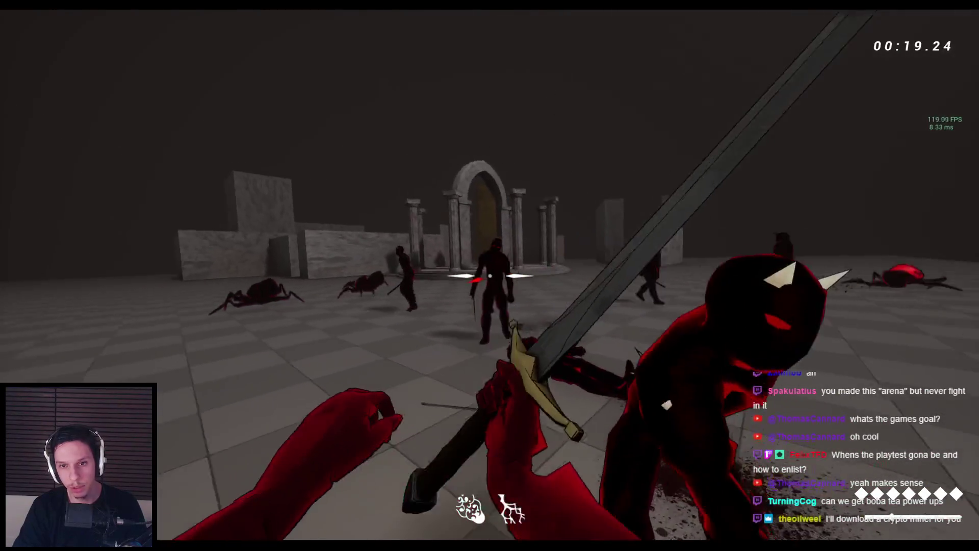
click(490, 276)
click(489, 276)
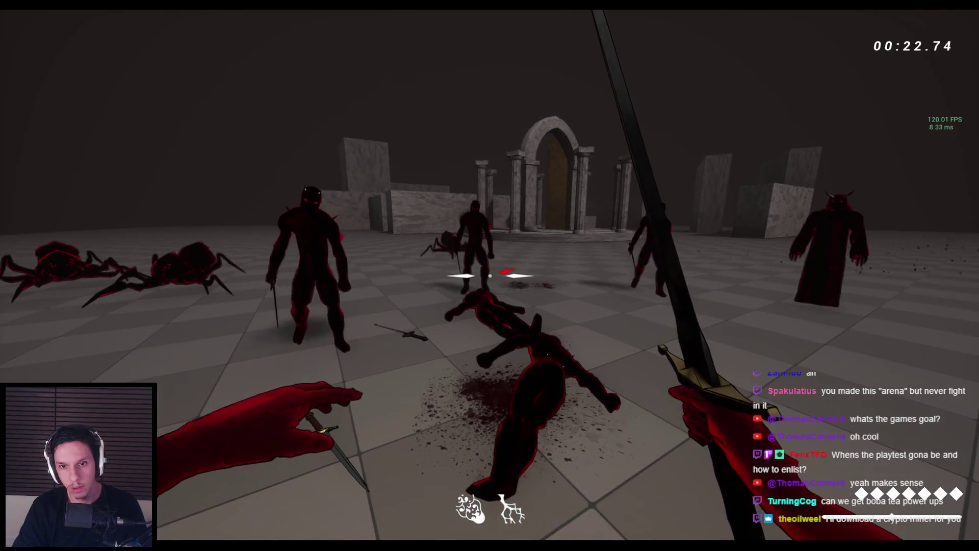
click(489, 276)
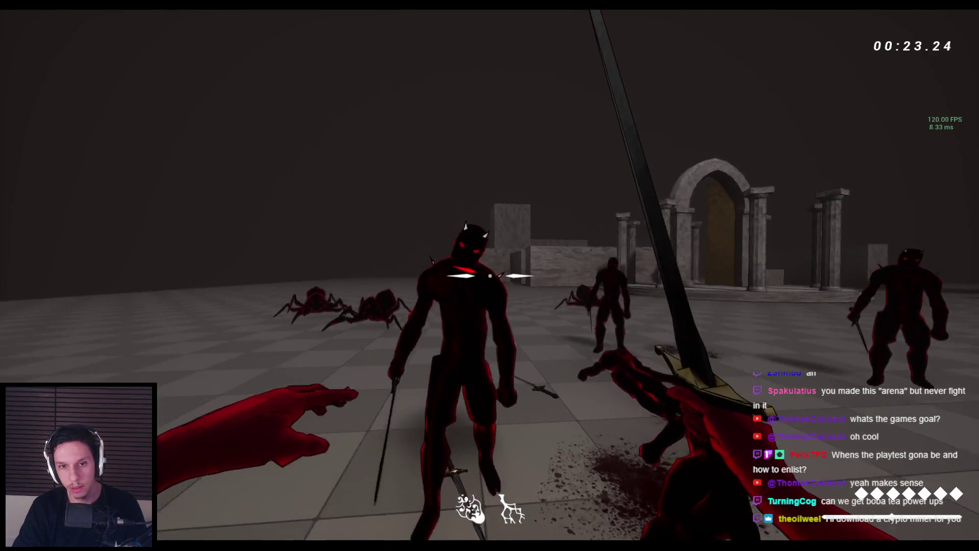
click(490, 275)
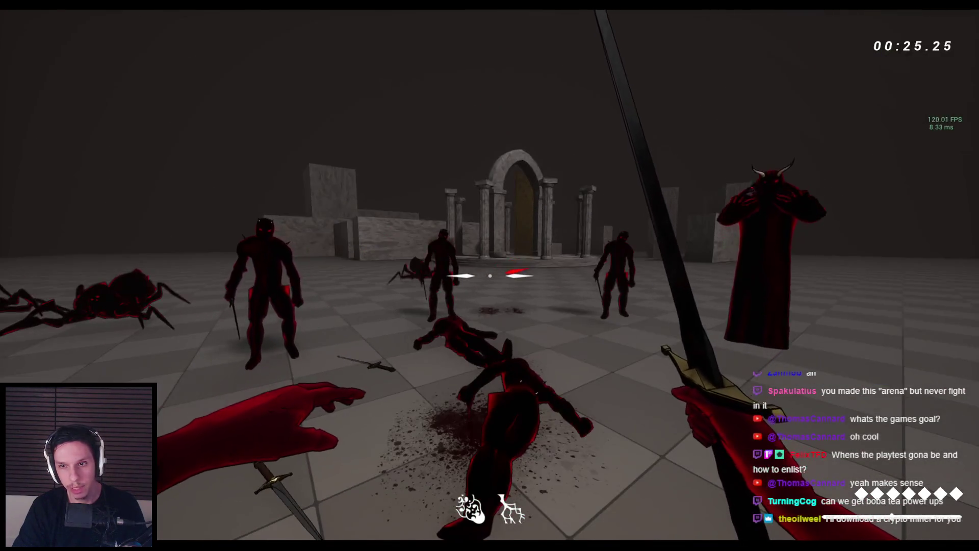
click(489, 275)
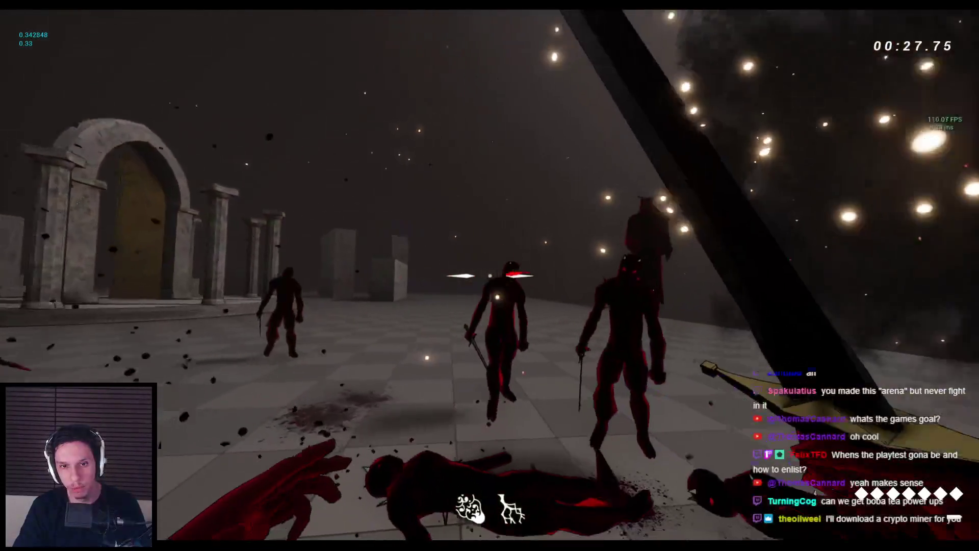
click(489, 275)
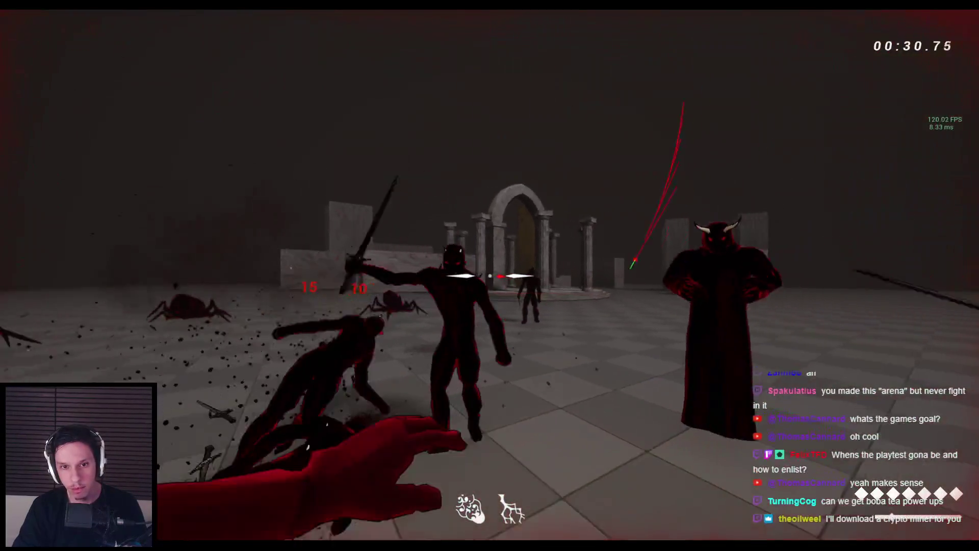
click(490, 275)
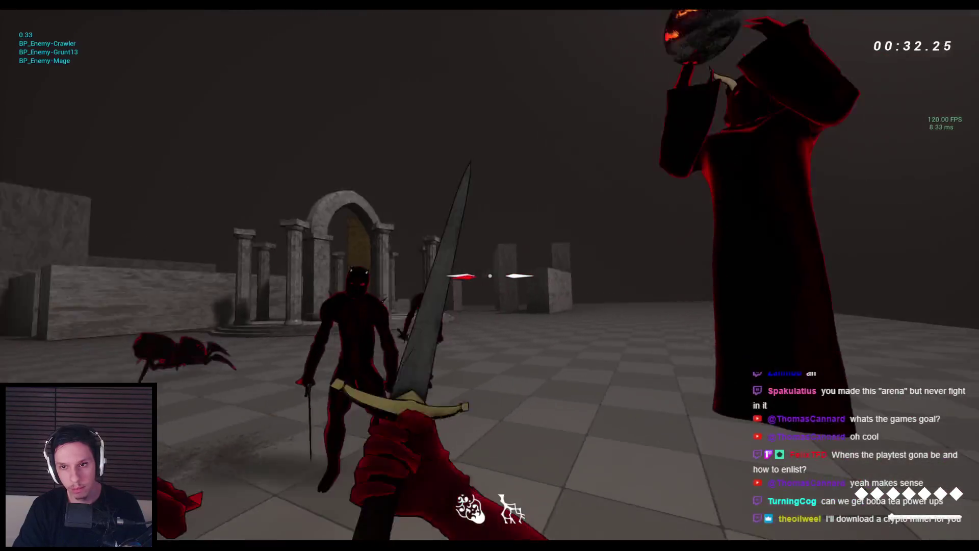
click(490, 276)
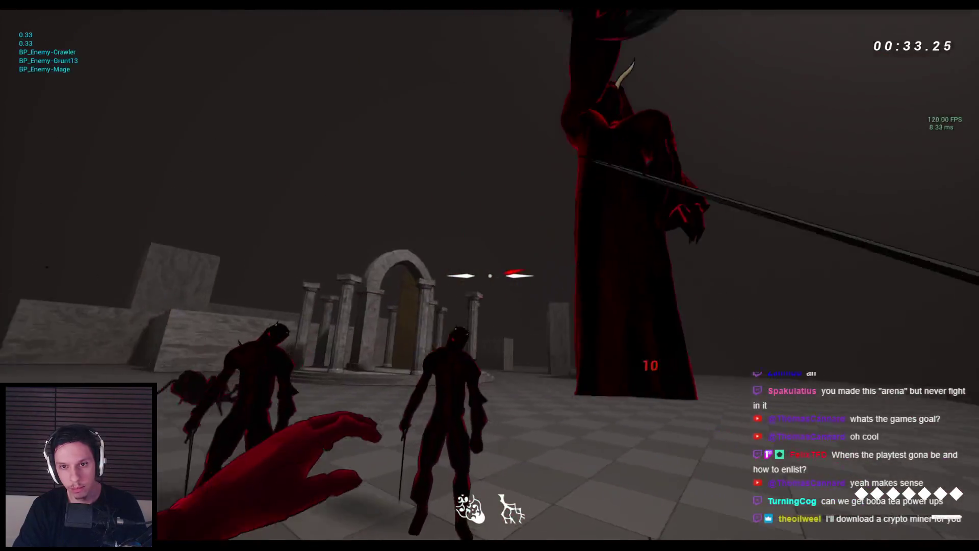
click(489, 276)
click(489, 276)
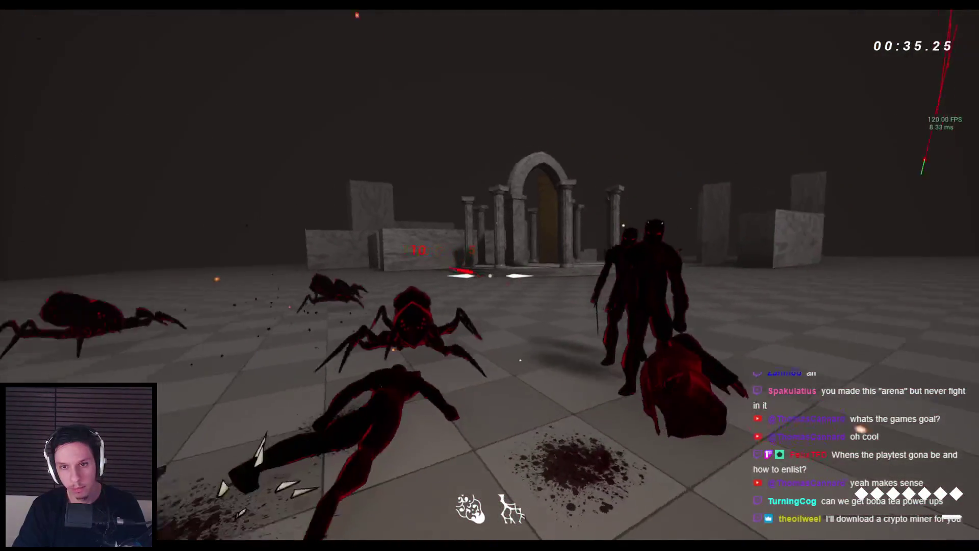
click(489, 276)
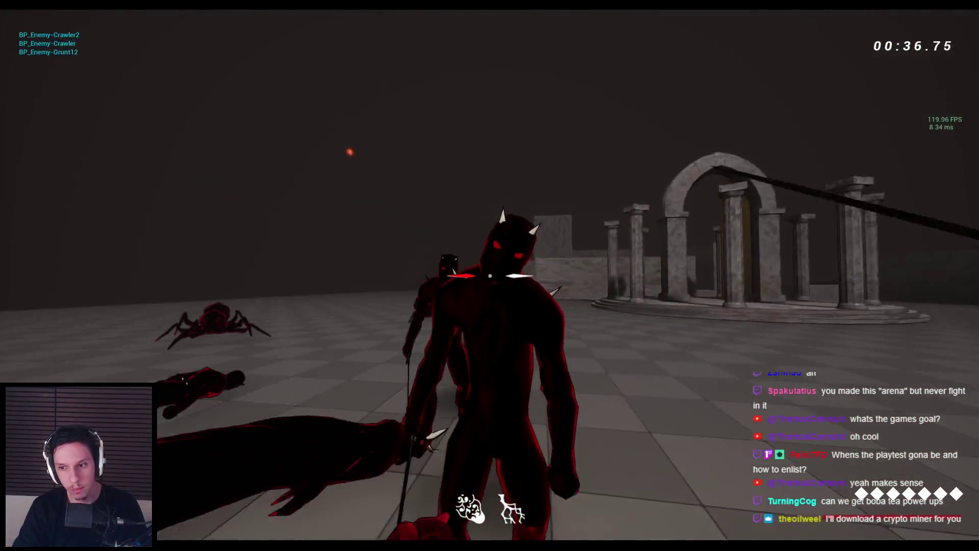
click(489, 275)
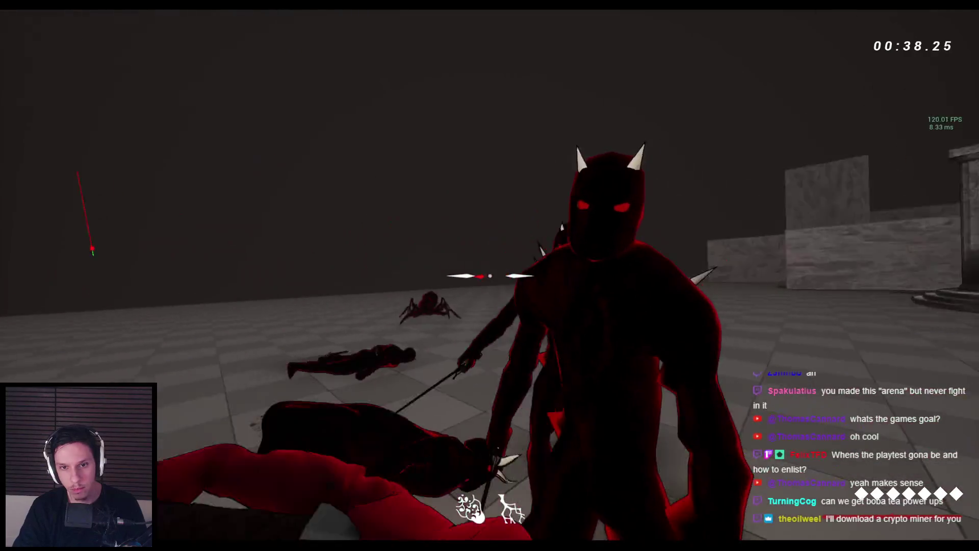
click(490, 276)
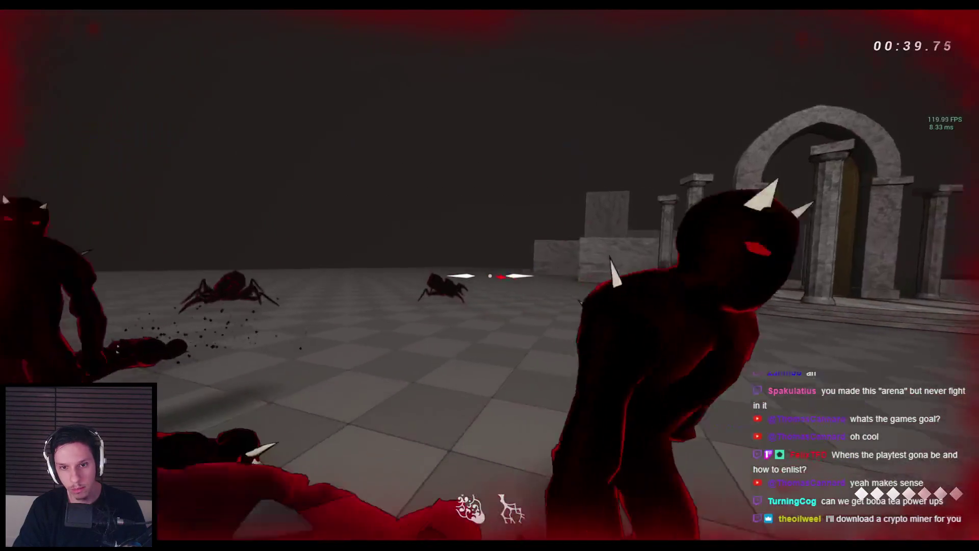
click(490, 276)
click(490, 276)
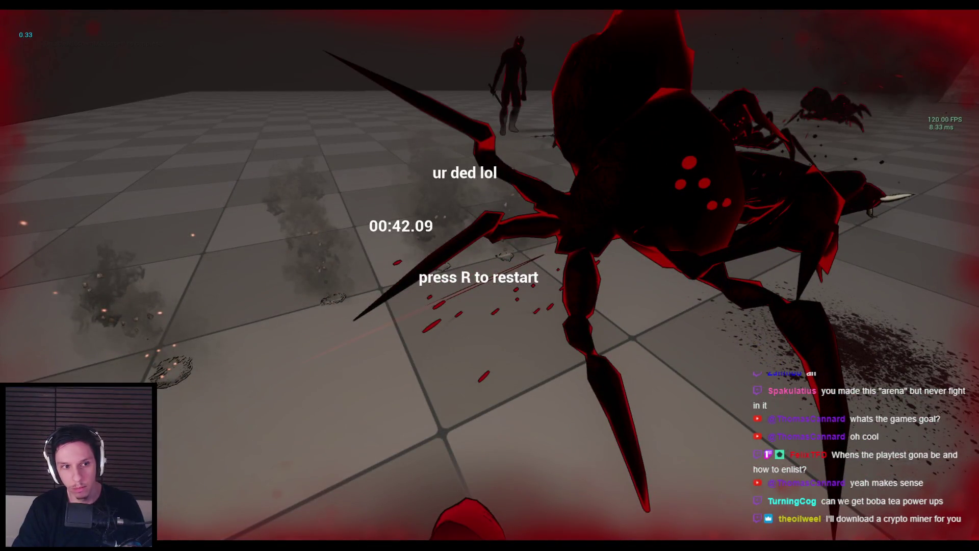
key(Escape)
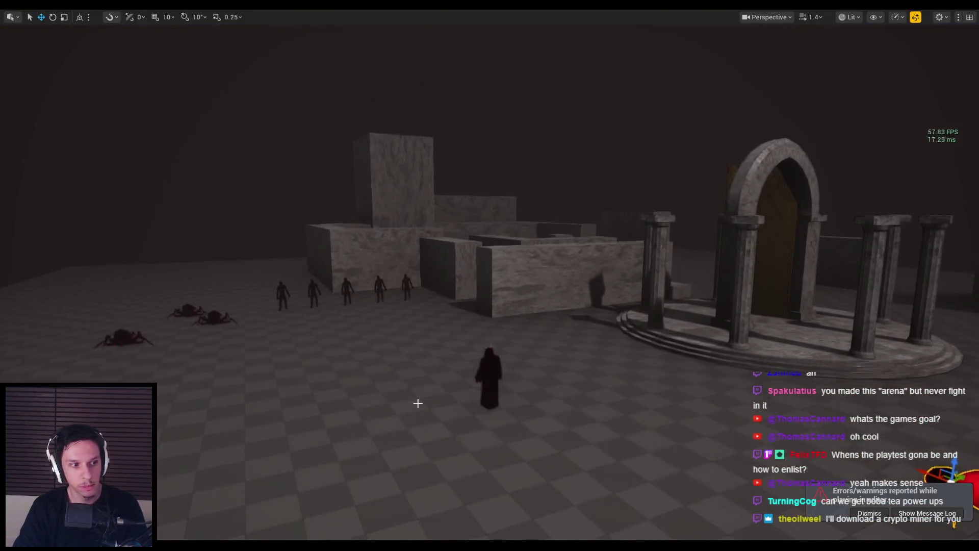
Step: Run a second three-second arena playtest, walking forward, then stop it
key(alt+p)
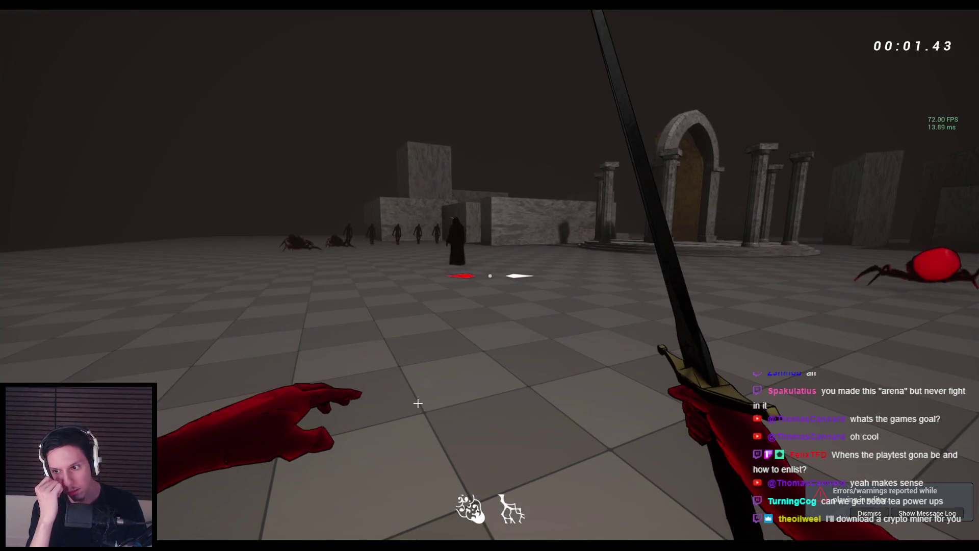
click(444, 343)
key(w)
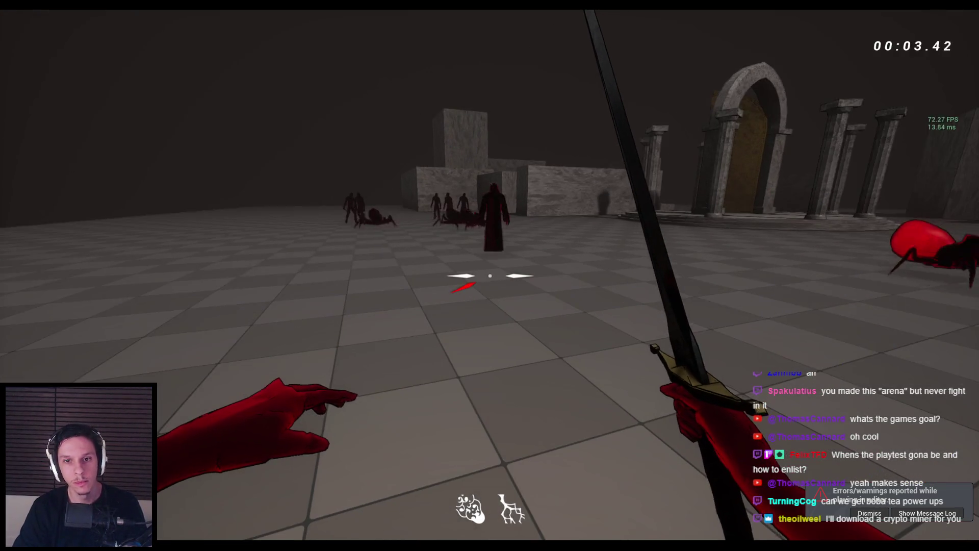
key(Escape)
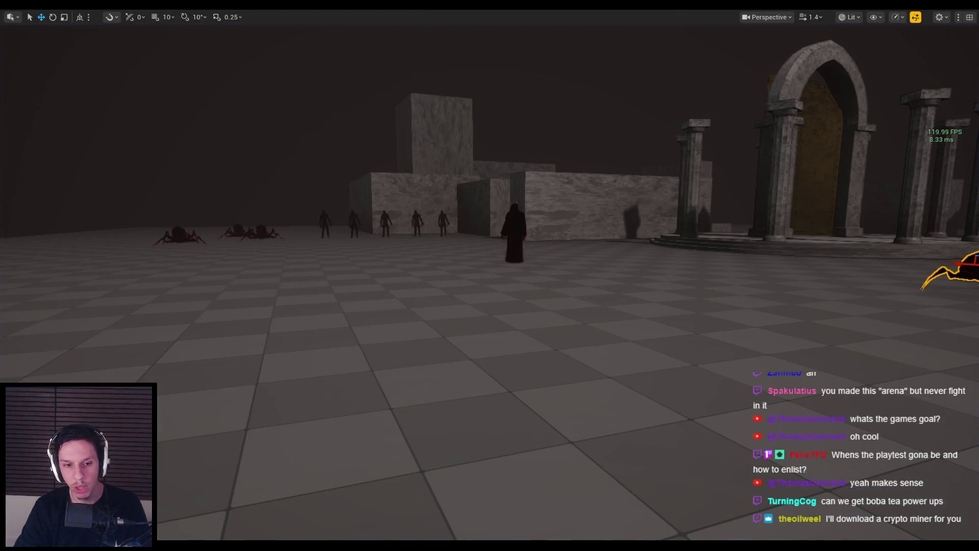
Step: Review the GODTOWER Notion page's task list, November 21st Aimed Date goals and gameplay pain points
key(alt+Tab)
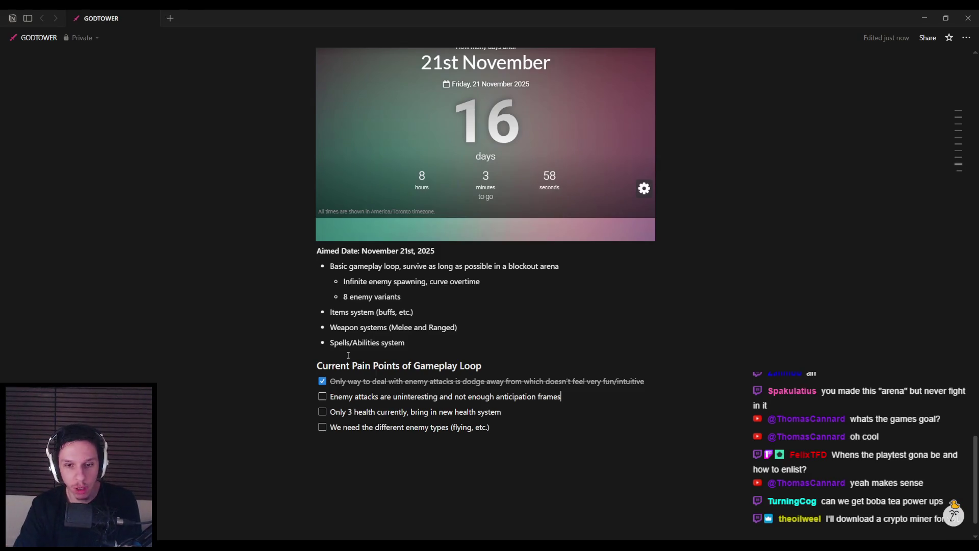
scroll(343, 365, up, 5)
scroll(342, 366, up, 12)
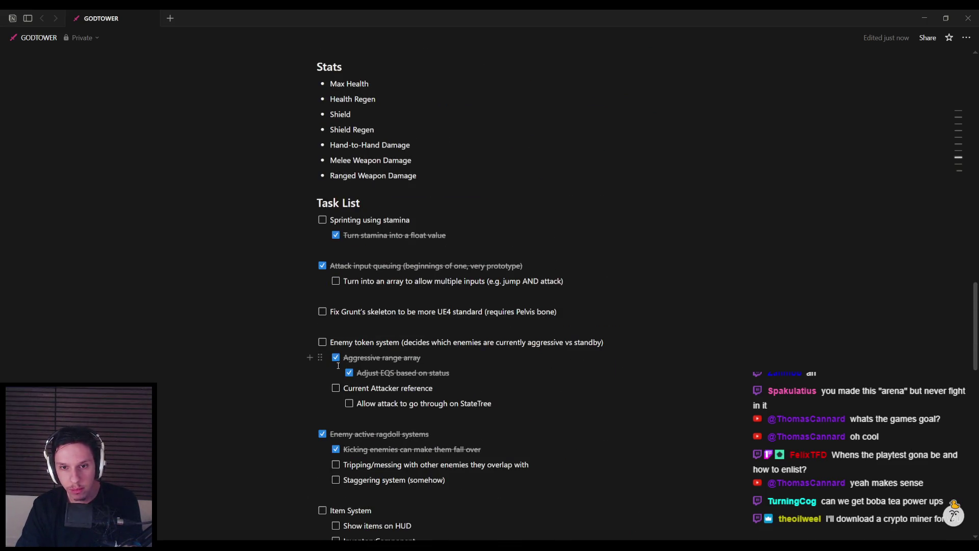
scroll(338, 366, down, 2)
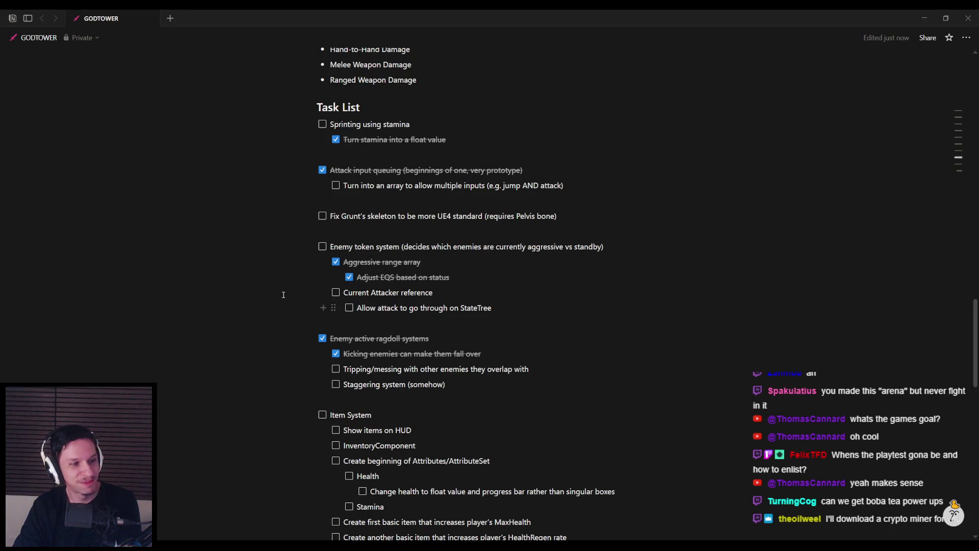
click(487, 354)
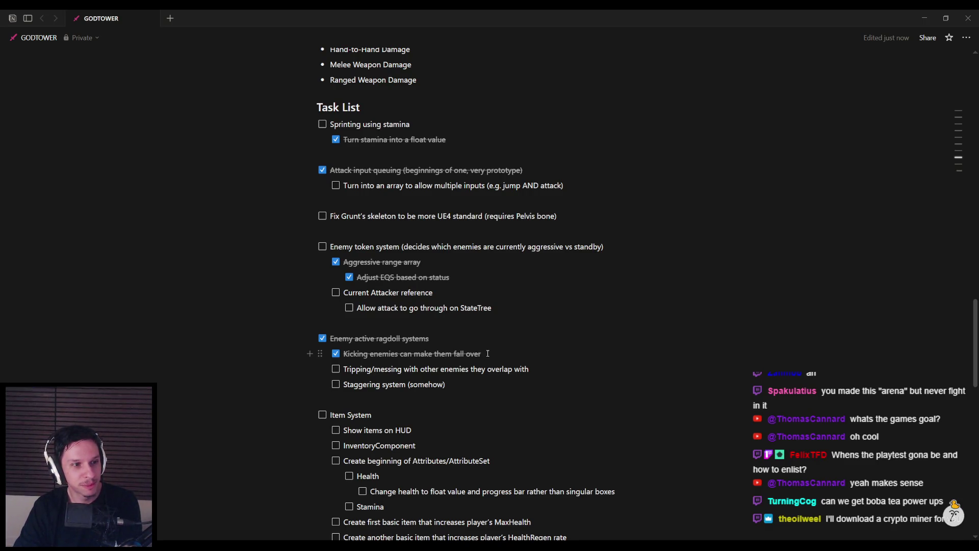
scroll(408, 332, up, 15)
scroll(357, 321, down, 3)
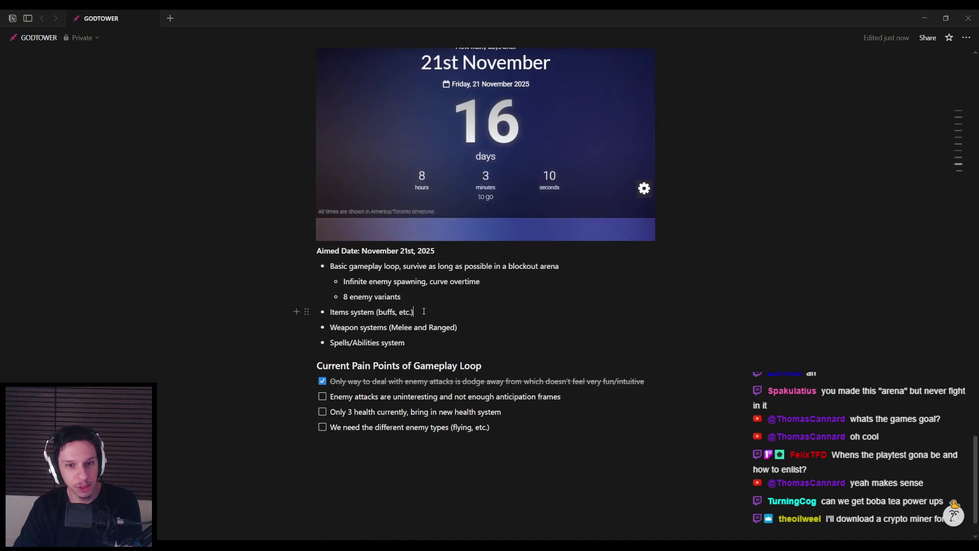
Step: Scroll the Notion page to the First Prototype Playtest section and return to Unreal Editor
mouse_move(414, 312)
mouse_down()
mouse_move(332, 319)
mouse_move(415, 313)
mouse_up()
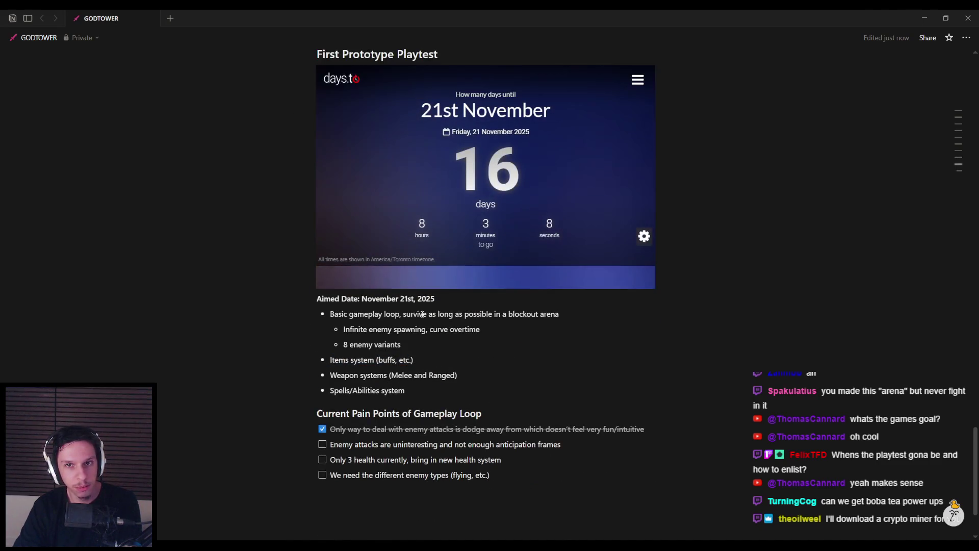
scroll(422, 314, up, 2)
scroll(422, 314, down, 1)
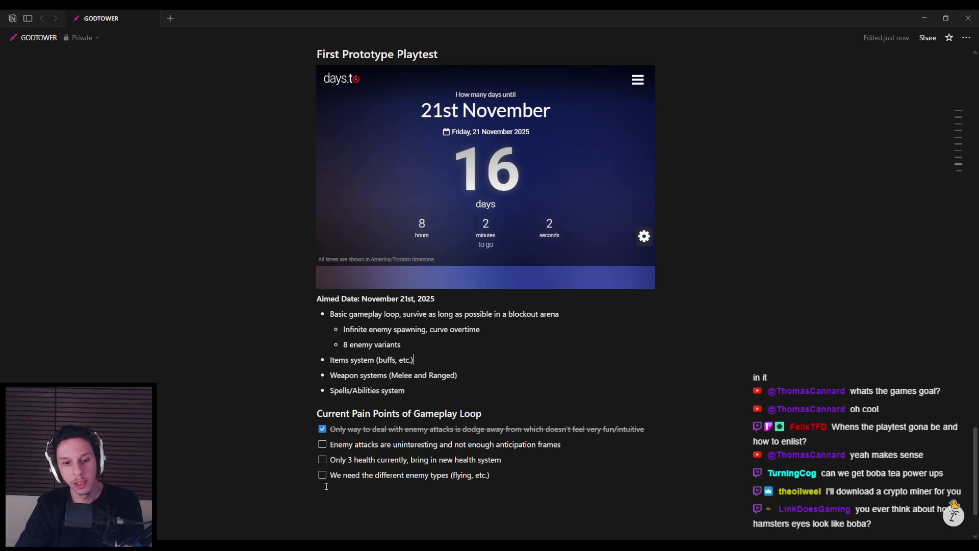
key(alt+Tab)
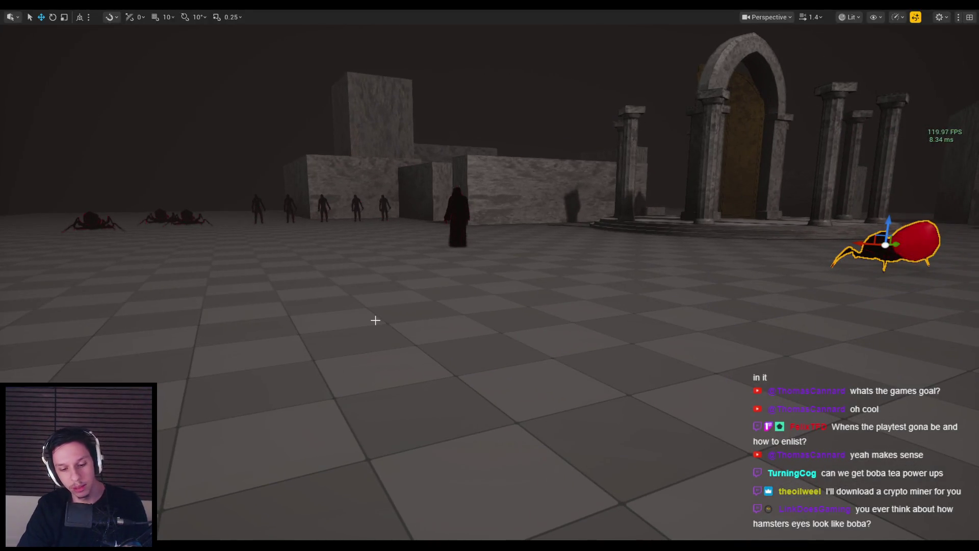
Step: Restore the editor layout and open BP_FirstPersonCharacter's EventGraph
key(F11)
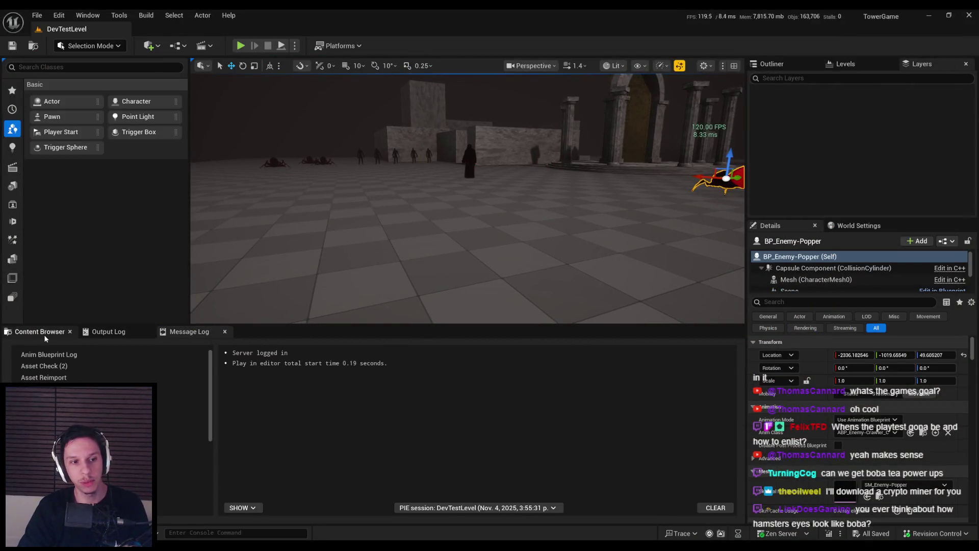
click(44, 334)
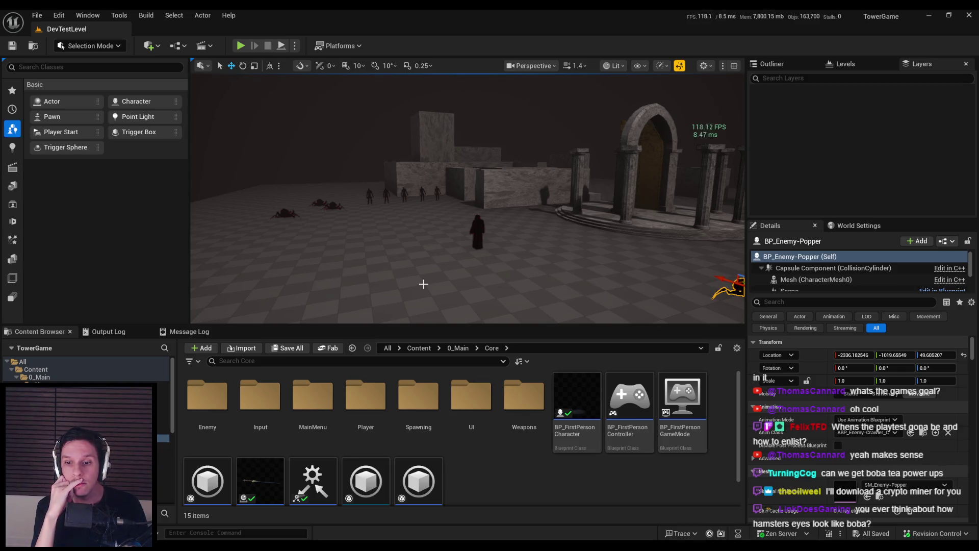
double_click(577, 398)
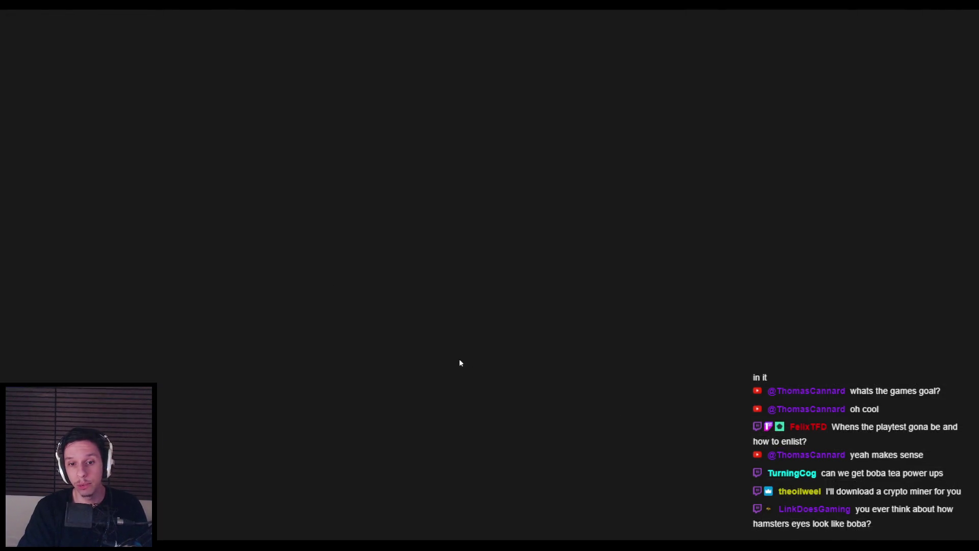
scroll(479, 300, down, 1)
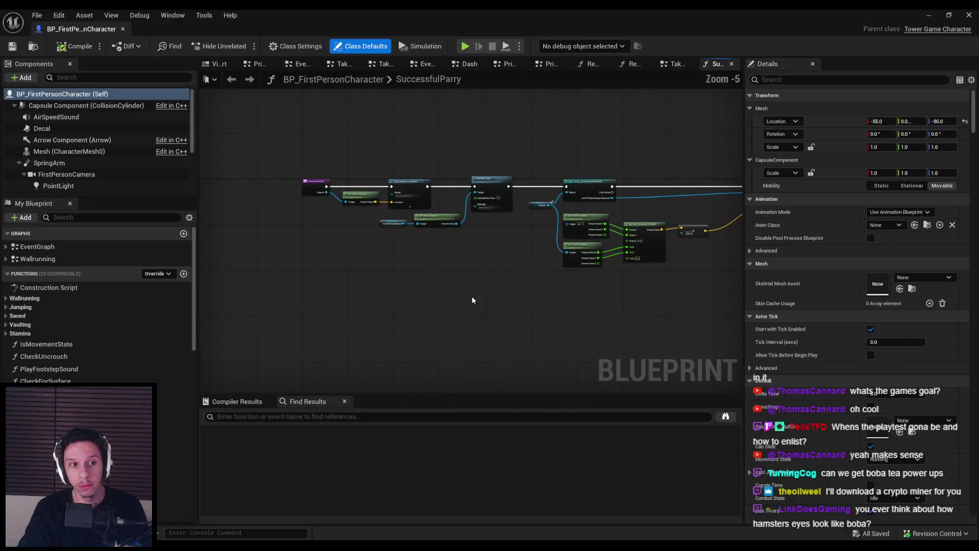
double_click(37, 247)
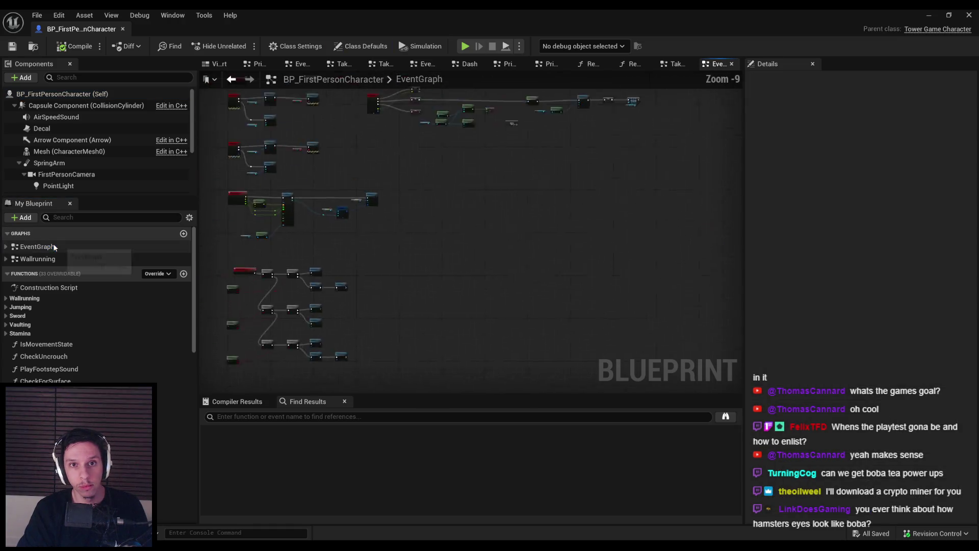
Step: Add a keyboard 1 key event node in an empty area of the EventGraph
drag(334, 255, 345, 321)
scroll(477, 282, up, 4)
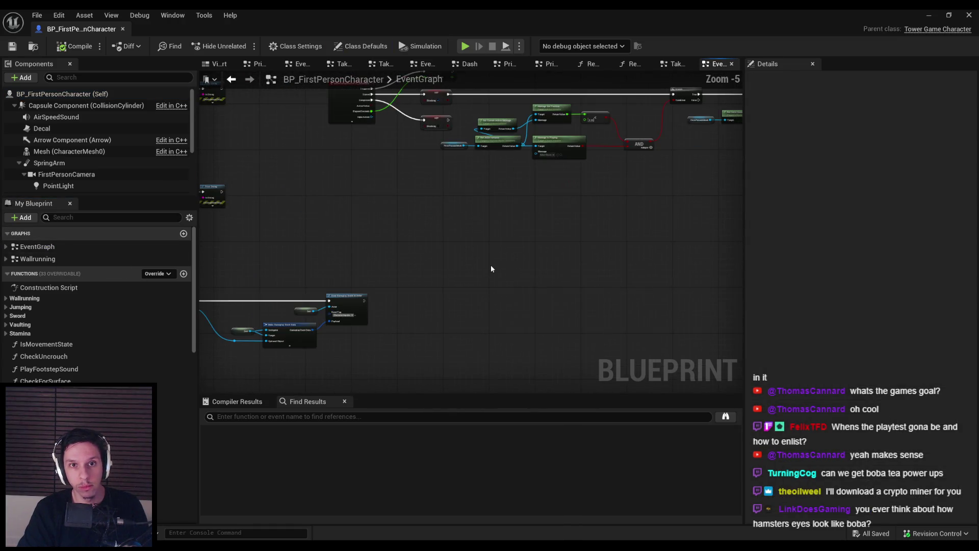
right_click(491, 266)
text(1)
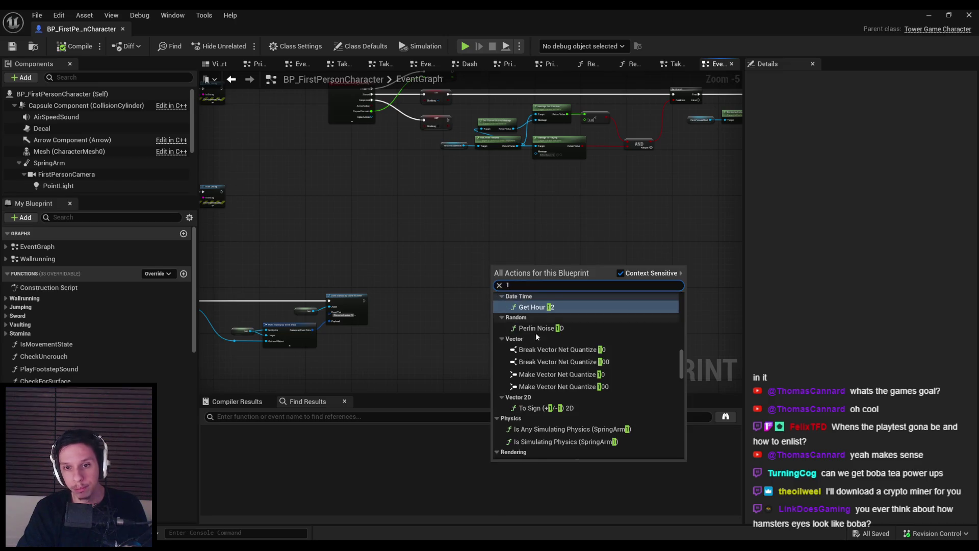
scroll(532, 330, up, 5)
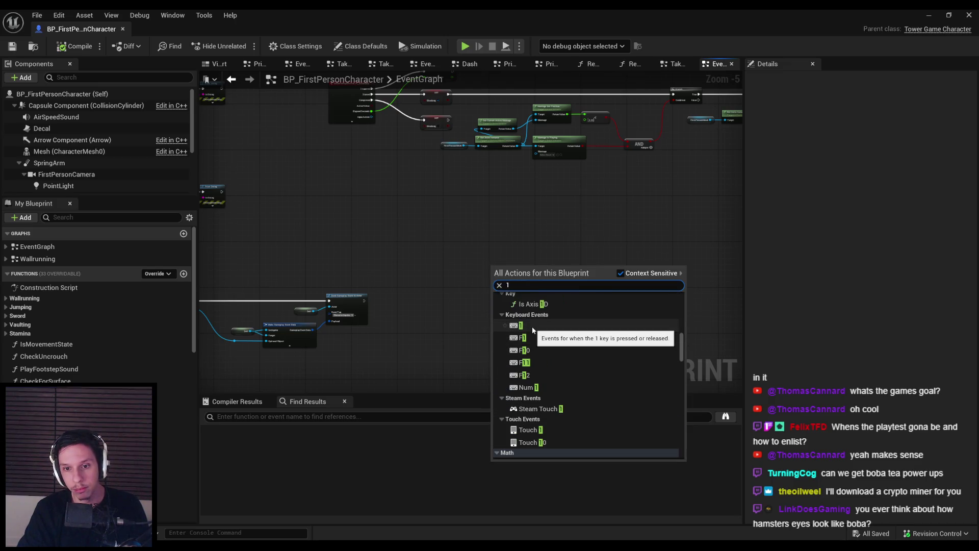
click(532, 327)
scroll(494, 264, up, 4)
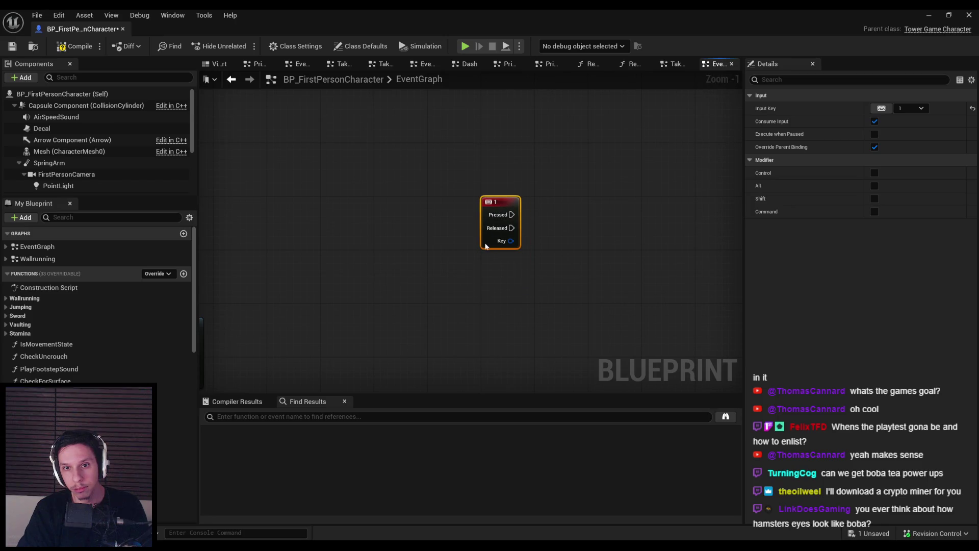
Step: Locate and open the Equip Ranged Weapon collapsed graph, then return to the EventGraph
click(470, 286)
scroll(399, 287, down, 1)
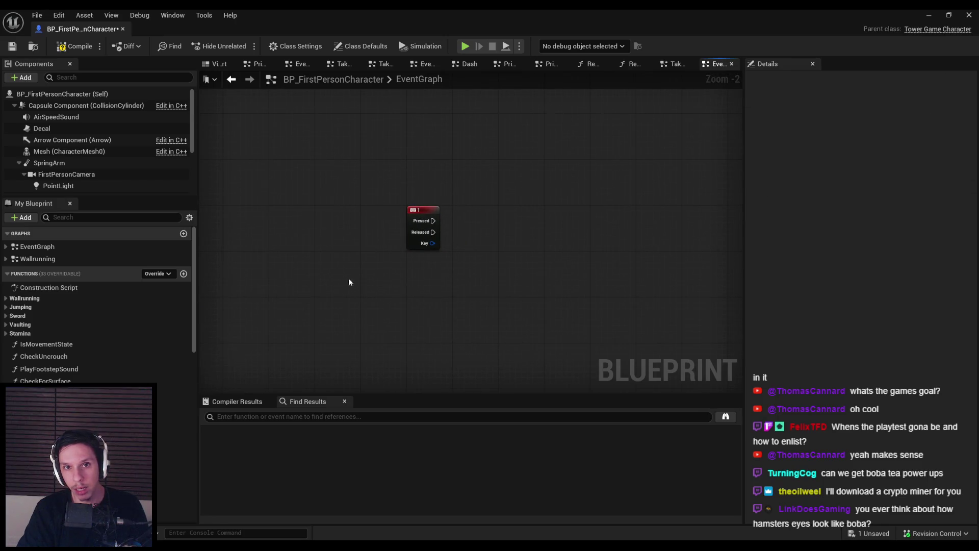
scroll(348, 278, down, 3)
drag(487, 292, 478, 358)
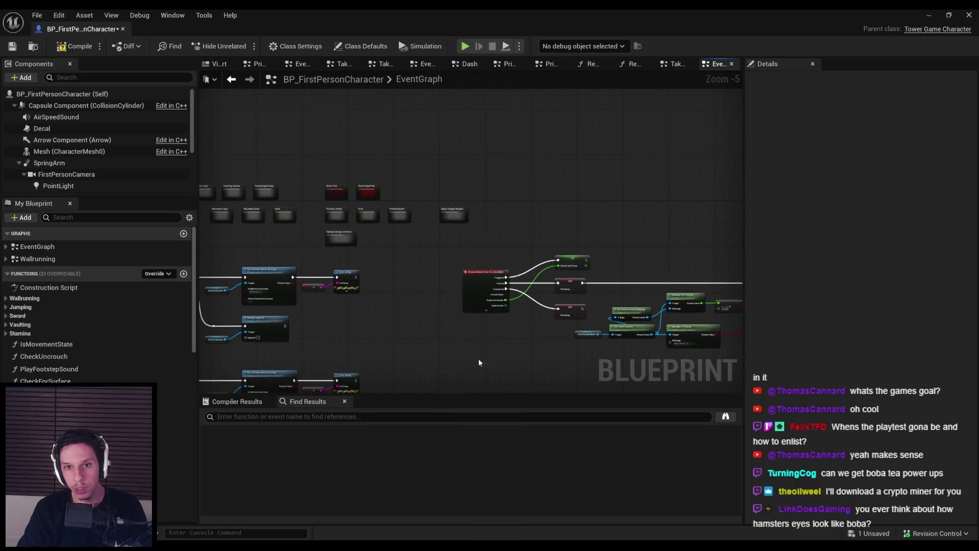
scroll(387, 240, up, 3)
double_click(525, 188)
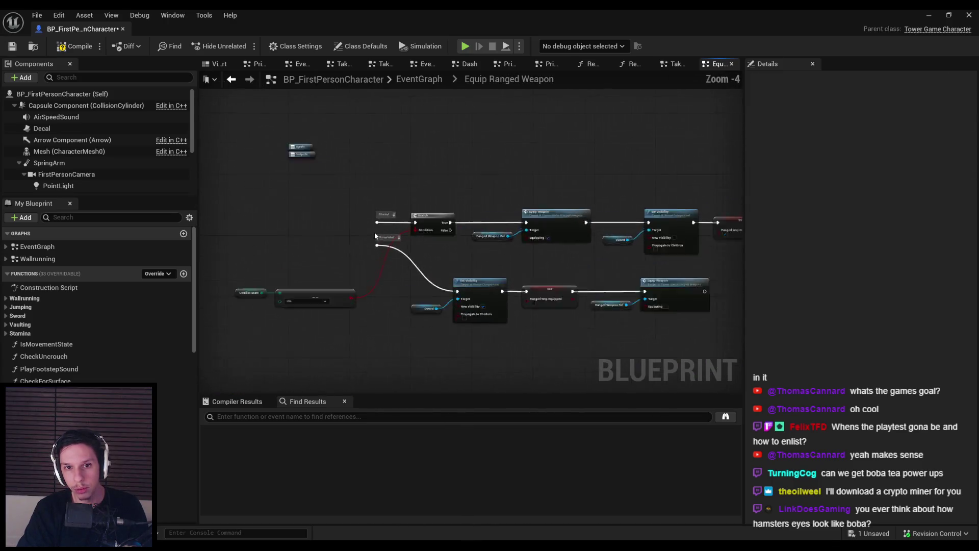
scroll(374, 311, down, 2)
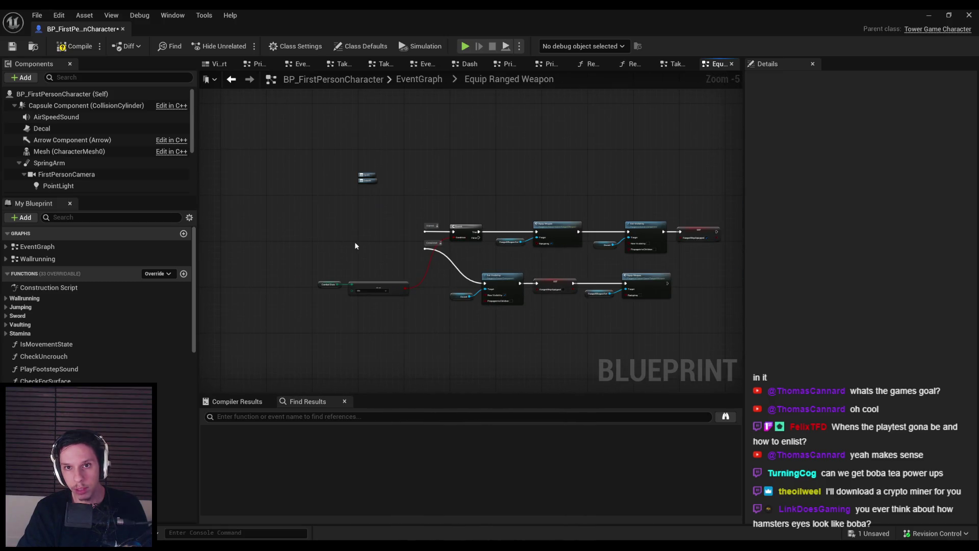
key(alt+Left)
Step: Move the 1 key event into the Equip Ranged Weapon graph and wire its Pressed to Started
drag(569, 343, 599, 378)
key(ctrl+x)
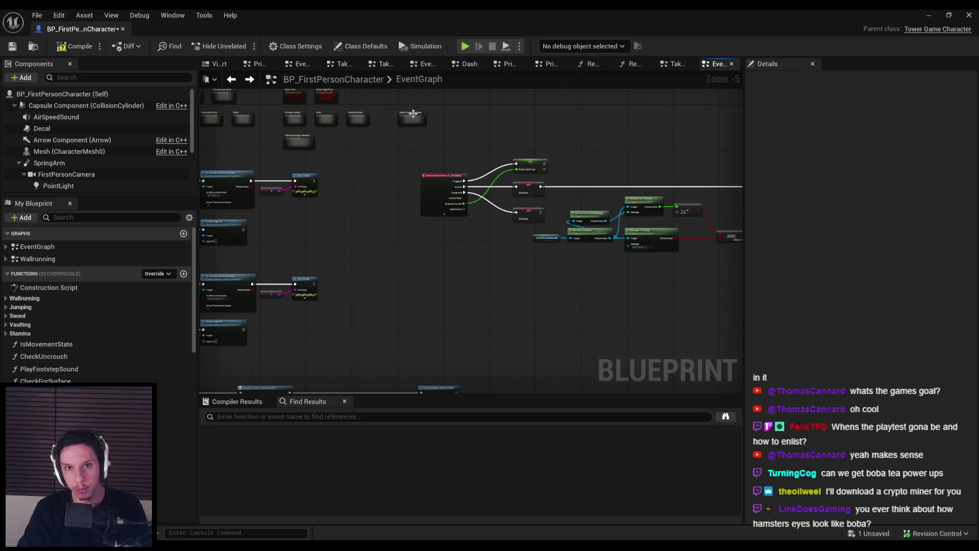
key(alt+Right)
key(ctrl+v)
scroll(338, 221, up, 4)
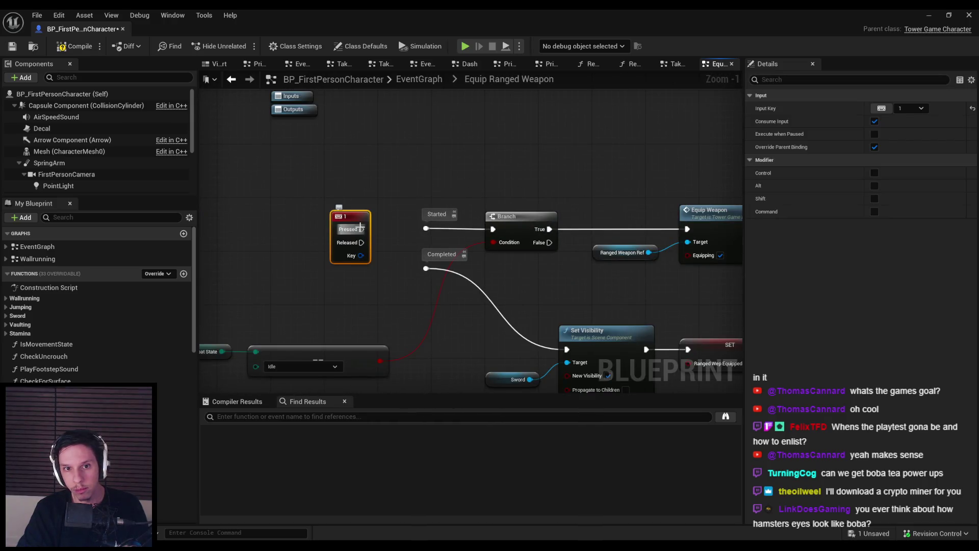
mouse_move(361, 229)
mouse_down()
mouse_move(428, 232)
mouse_move(352, 201)
mouse_move(354, 186)
mouse_up()
click(339, 274)
Step: Add a 2 key keyboard event node to the Equip Ranged Weapon graph
right_click(338, 270)
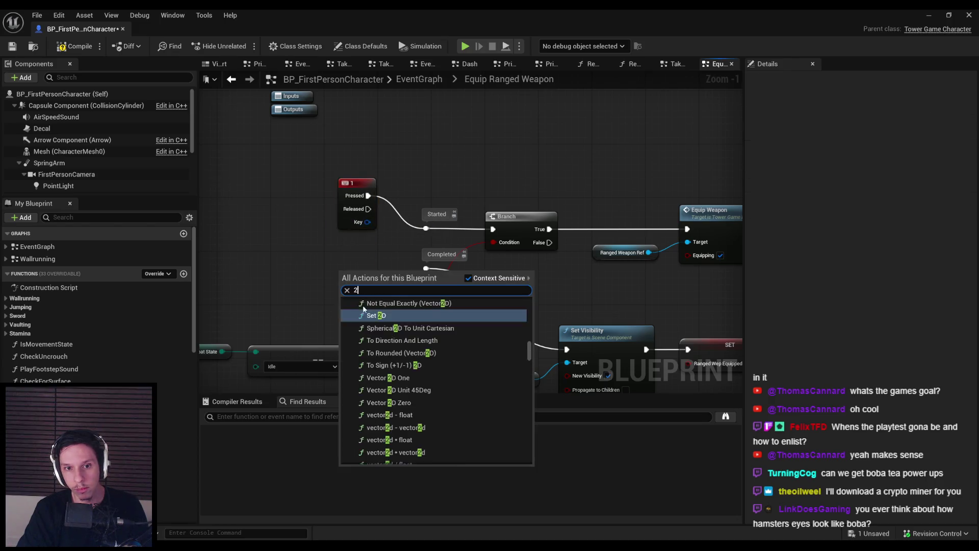
text(2)
scroll(380, 334, up, 10)
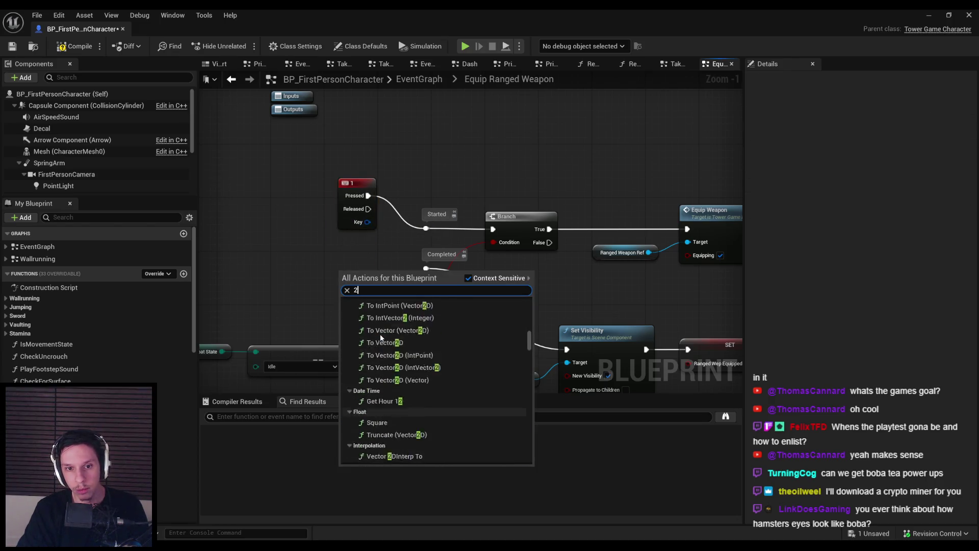
scroll(380, 337, up, 15)
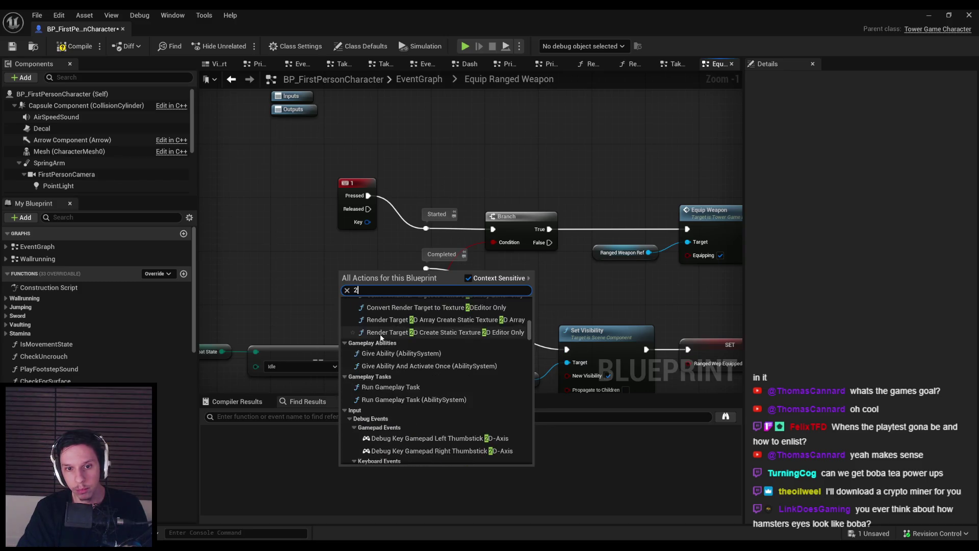
scroll(381, 337, up, 10)
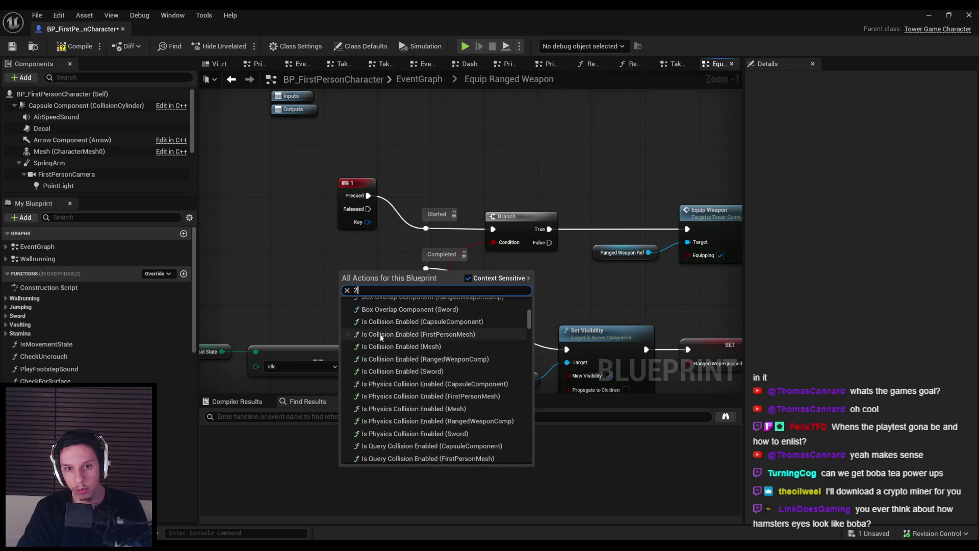
drag(534, 304, 535, 338)
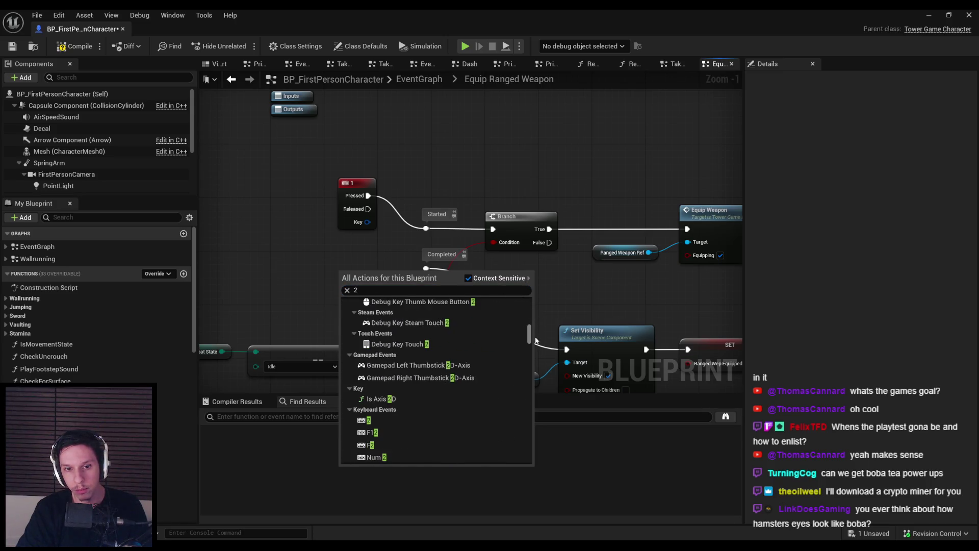
click(367, 433)
Step: Wire 2 key Pressed to Started and 1 key Pressed to Completed, stacking 2 above 1
mouse_move(369, 283)
mouse_down()
mouse_move(403, 299)
mouse_move(426, 228)
mouse_move(404, 229)
mouse_move(426, 268)
mouse_up()
click(388, 255)
mouse_move(349, 224)
mouse_down()
mouse_move(290, 274)
mouse_move(289, 298)
mouse_up()
drag(352, 288, 351, 215)
drag(302, 279, 345, 298)
right_click(337, 301)
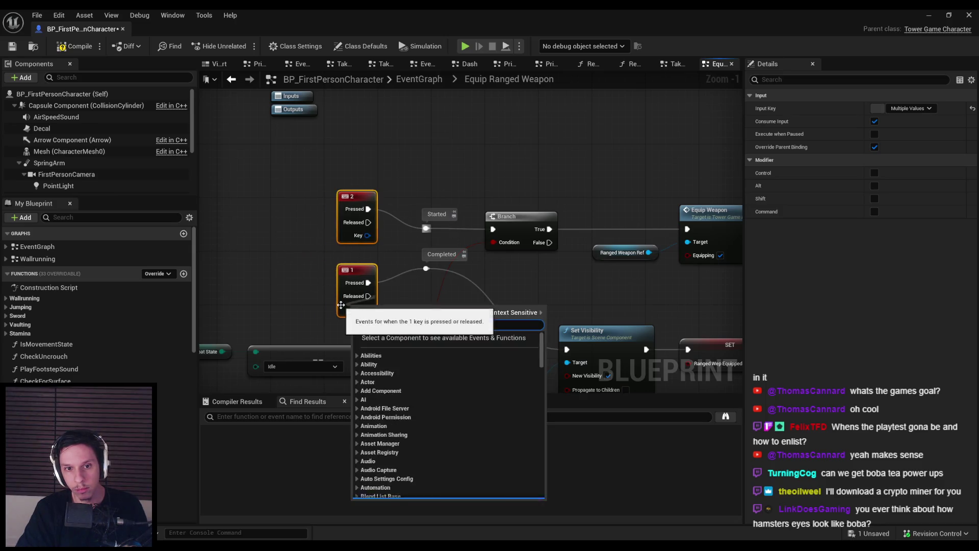
click(306, 153)
scroll(206, 145, down, 2)
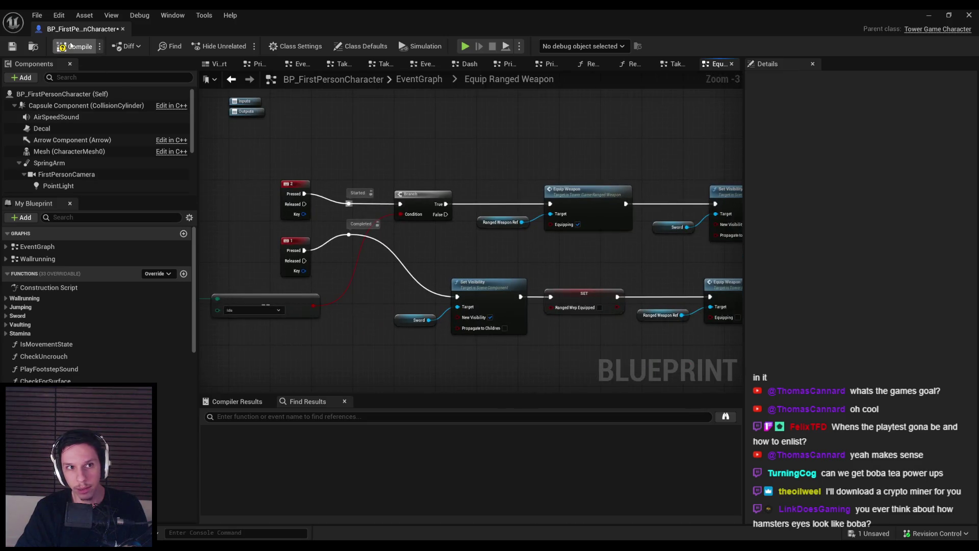
key(alt+p)
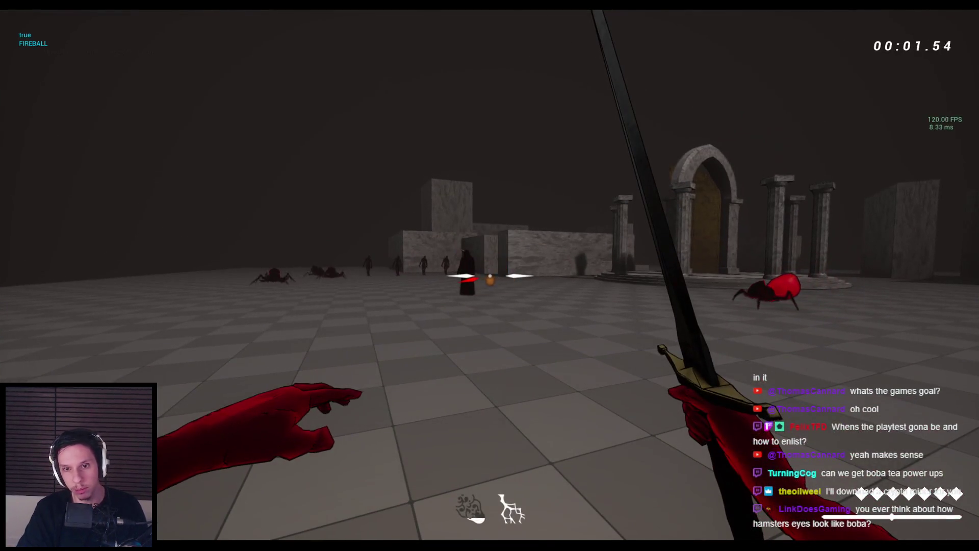
click(489, 276)
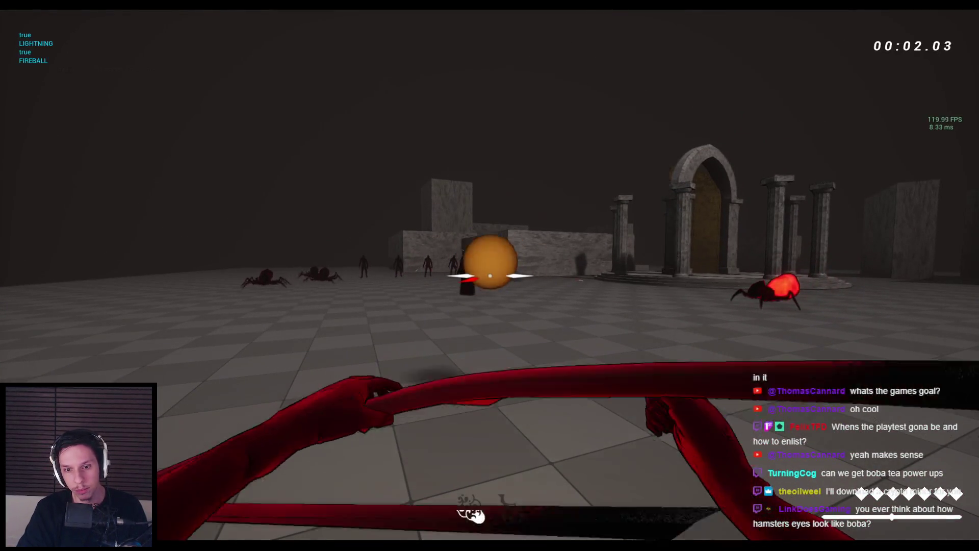
key(Escape)
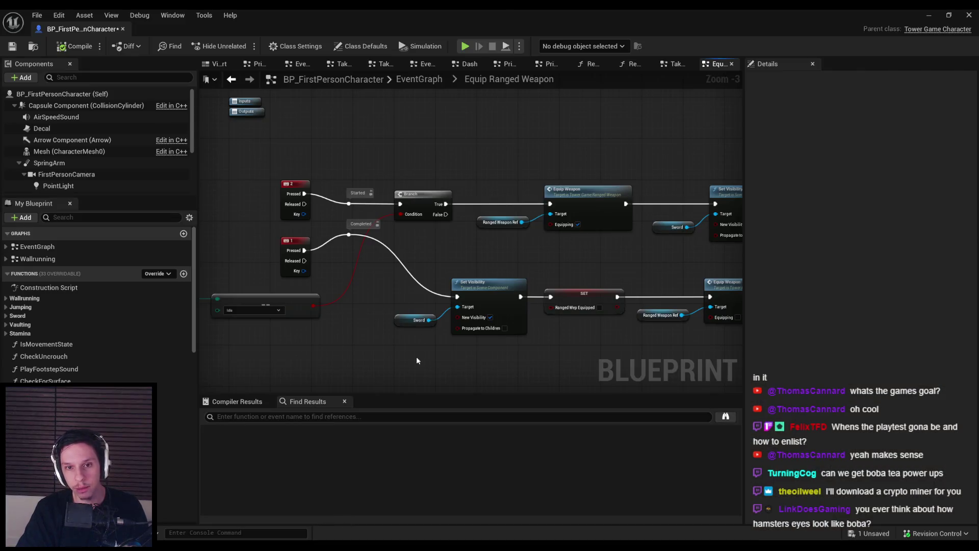
drag(298, 255, 299, 250)
click(373, 301)
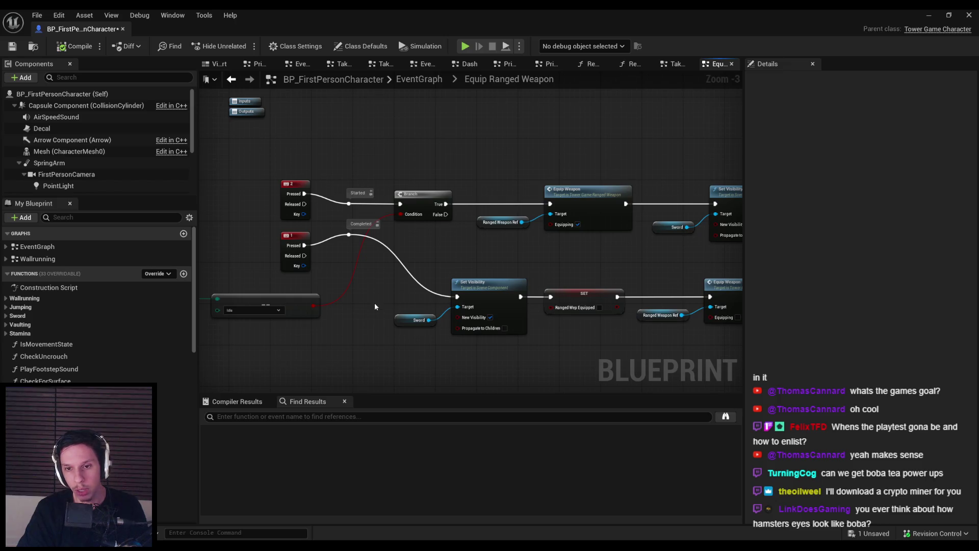
scroll(376, 318, up, 2)
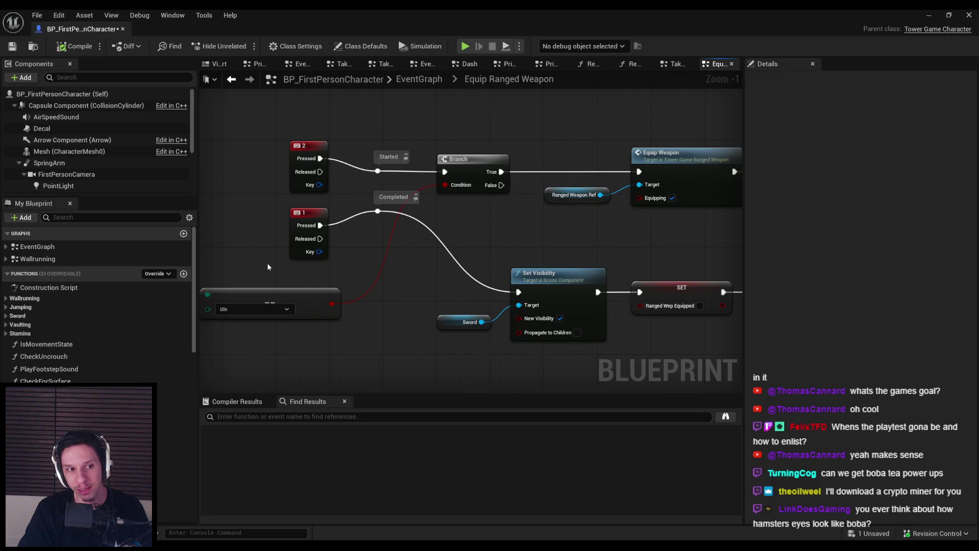
drag(267, 262, 317, 239)
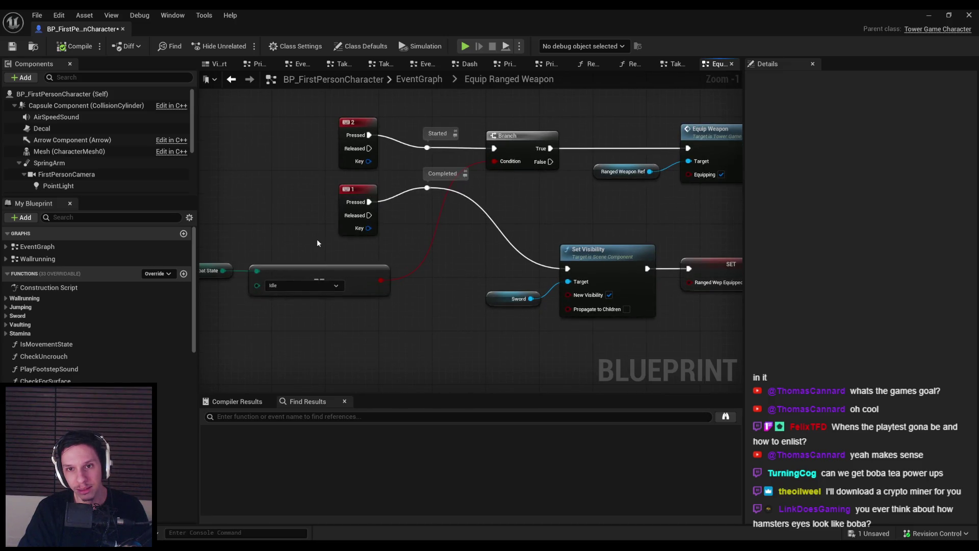
scroll(317, 238, down, 2)
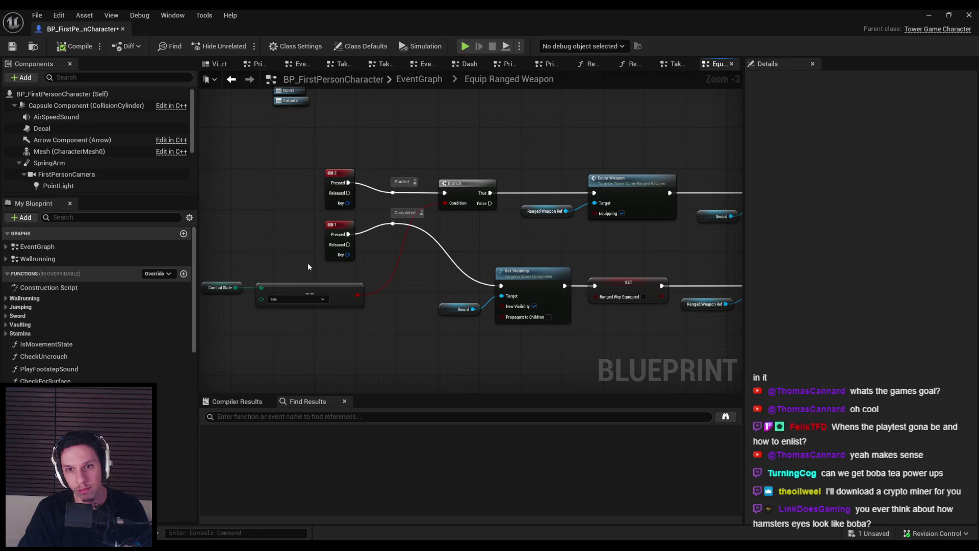
Step: Replace the 2 and 1 key nodes with a single Tab key event
drag(353, 296, 408, 204)
key(Delete)
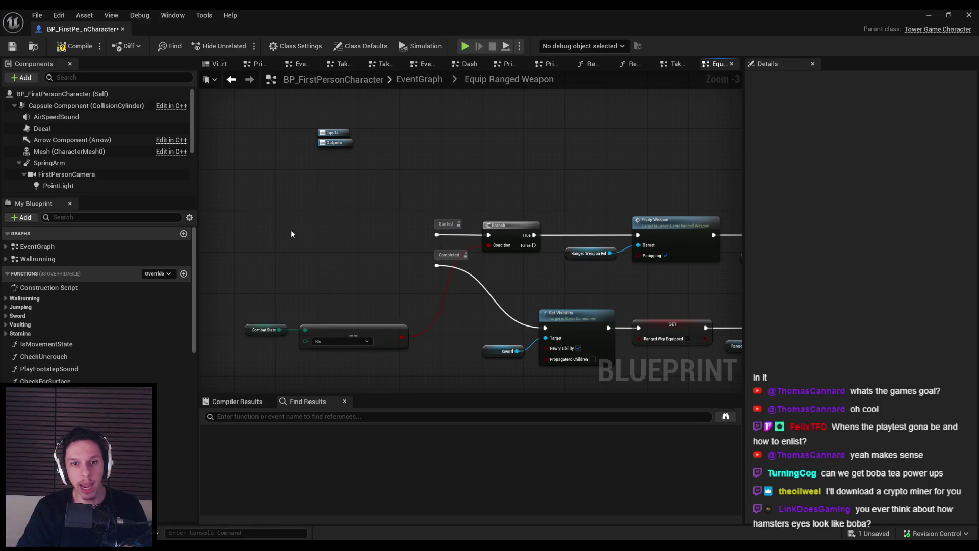
right_click(291, 234)
text(tab key)
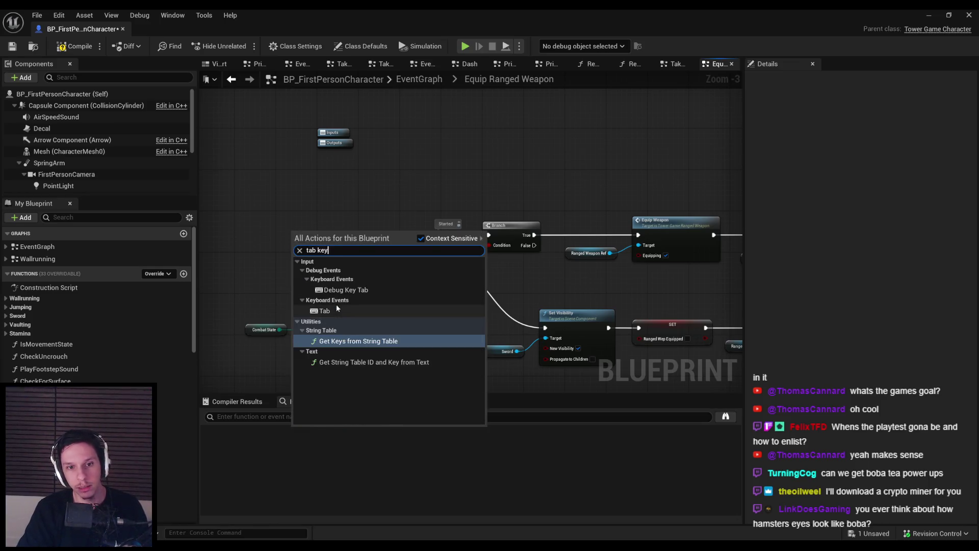
click(324, 310)
scroll(306, 232, up, 2)
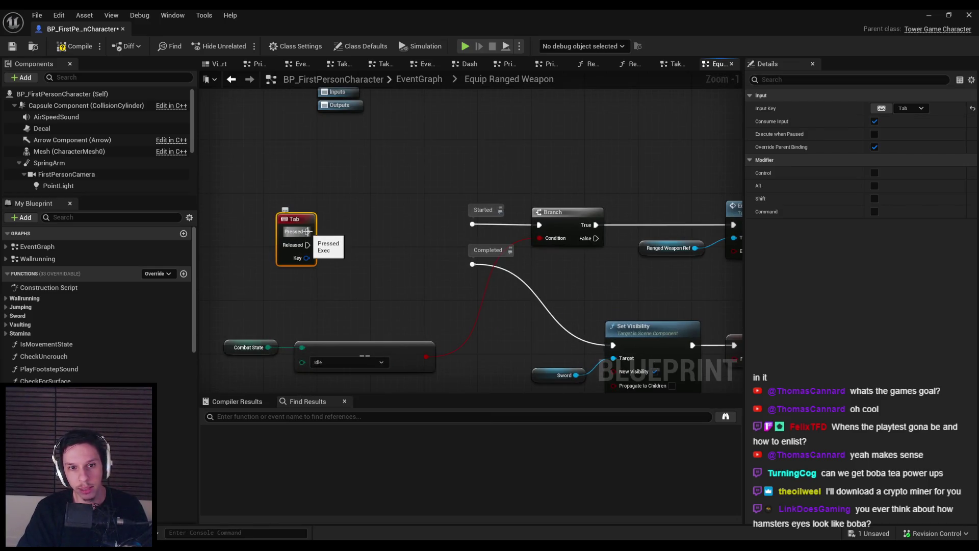
Step: Add a Flip Flop from Tab's Pressed, wiring A to Started and B to Completed
mouse_move(308, 231)
mouse_down()
mouse_move(341, 234)
mouse_move(380, 219)
mouse_move(421, 254)
mouse_move(391, 235)
mouse_move(487, 270)
mouse_move(476, 267)
mouse_move(473, 224)
mouse_up()
text(flipflop)
click(380, 281)
mouse_move(391, 244)
mouse_down()
mouse_move(438, 265)
mouse_move(472, 264)
mouse_up()
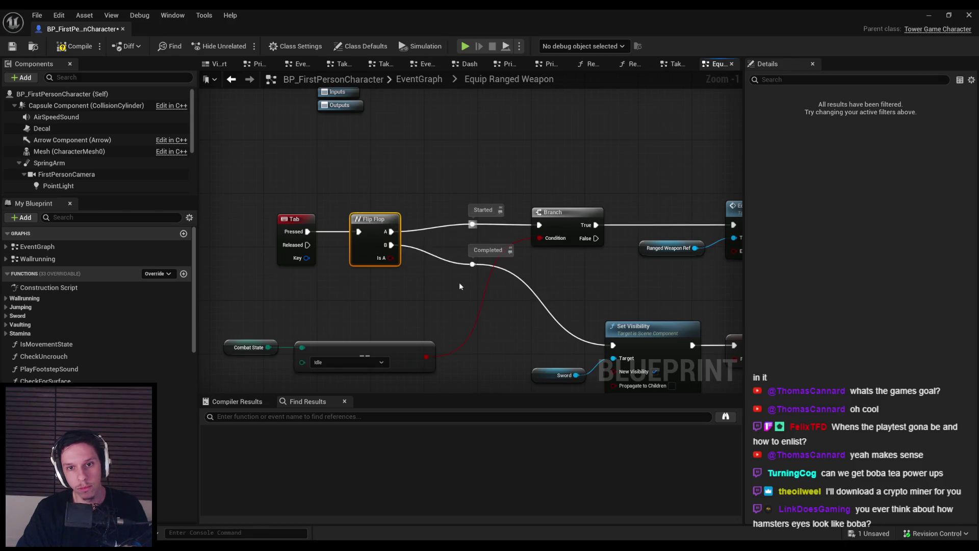
Step: Focus the running arena game and fight spiders, switching between sword and bow
click(929, 16)
click(610, 193)
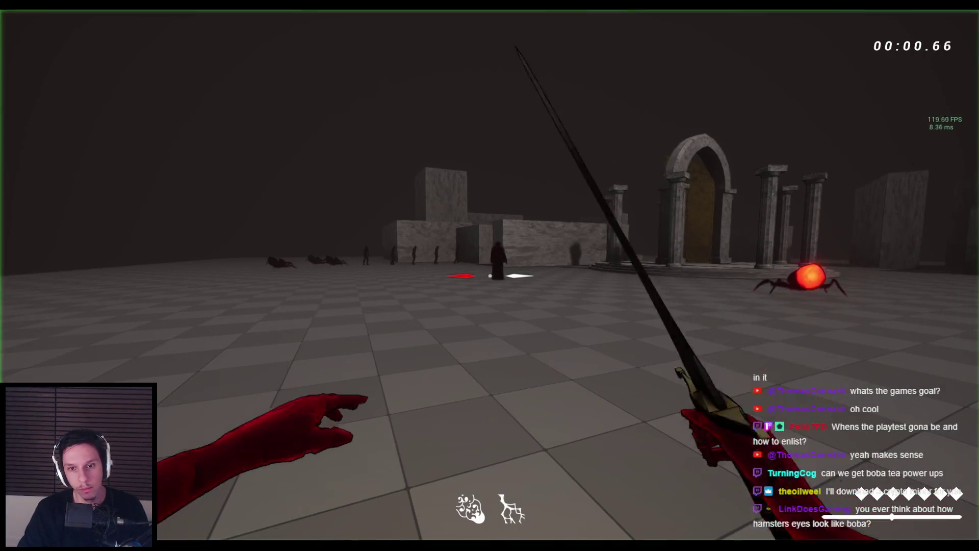
scroll(490, 275, down, 1)
scroll(490, 275, up, 1)
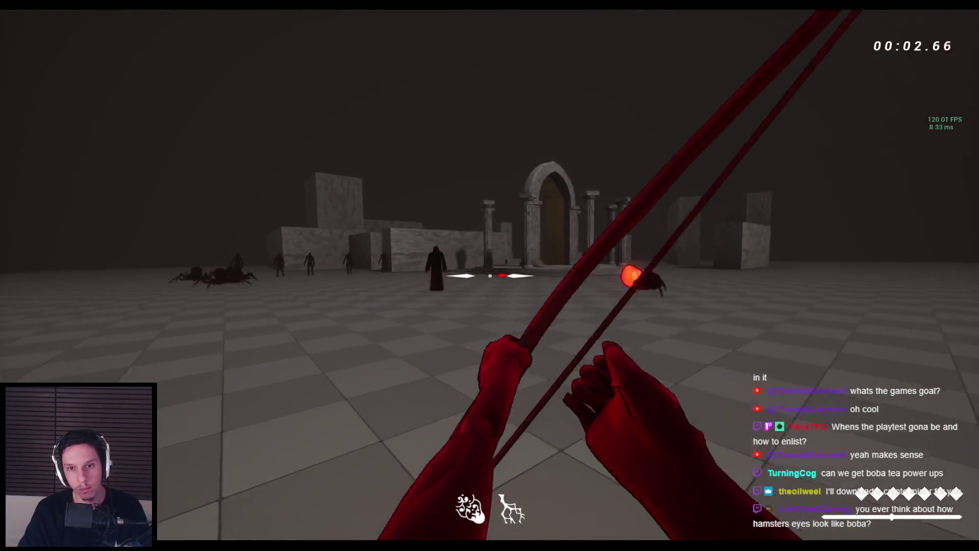
drag(490, 276, 490, 275)
key(w)
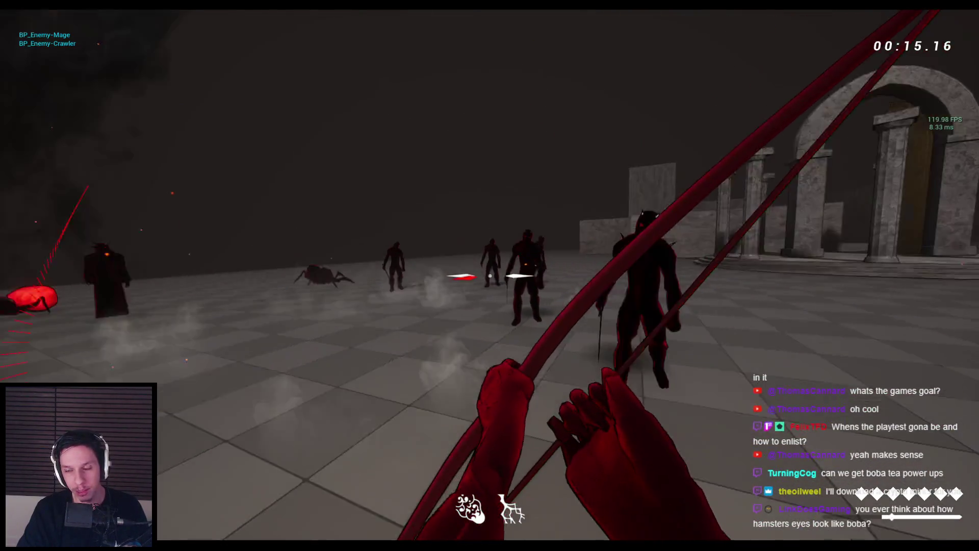
click(490, 276)
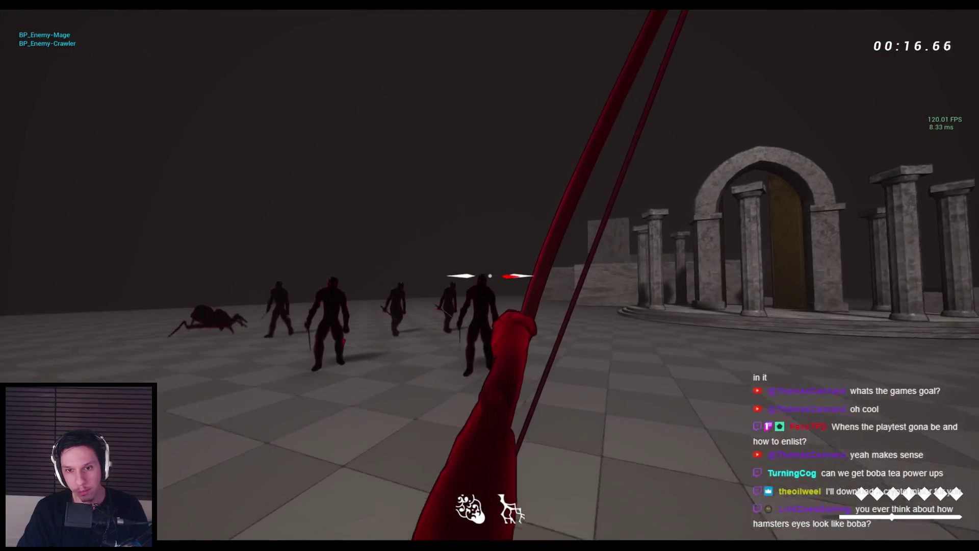